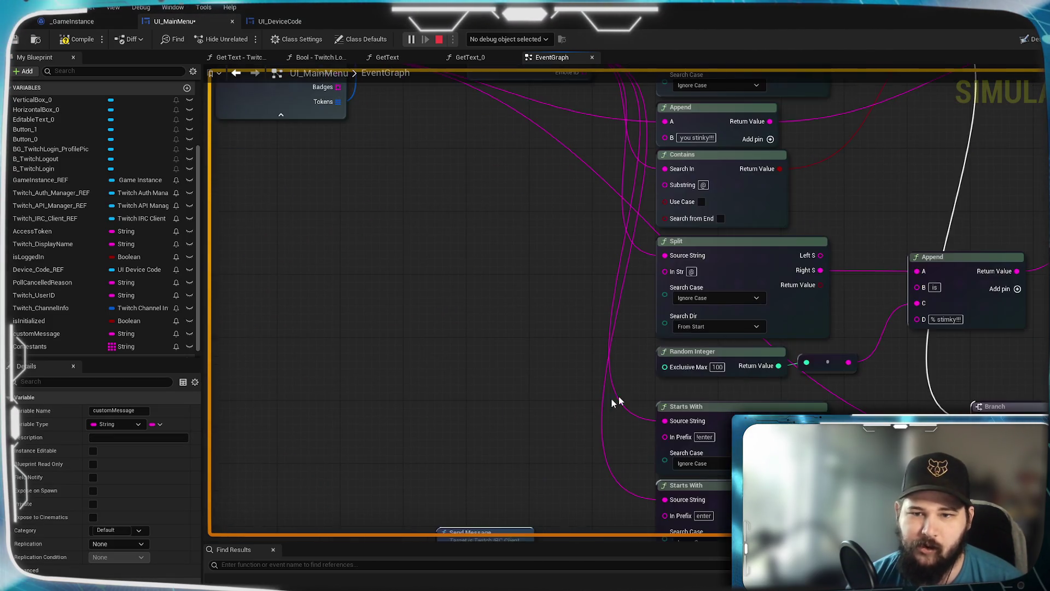
Step: Insert a SET Custom Message node between On Clicked (Button_1) and Send Message
left_click_drag(508, 321, 525, 327)
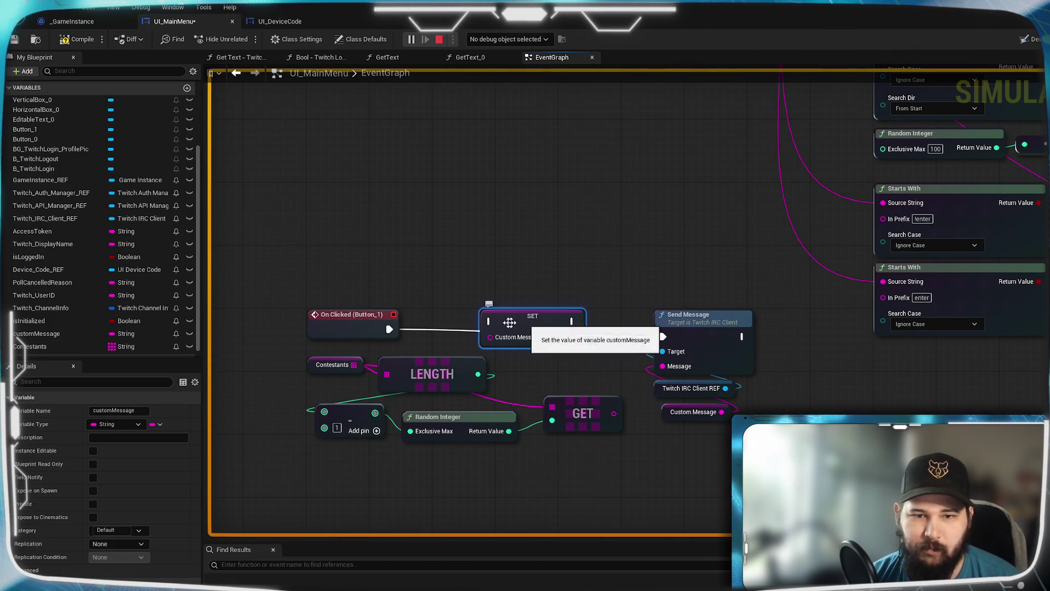
left_click_drag(389, 329, 491, 321)
left_click_drag(572, 321, 661, 335)
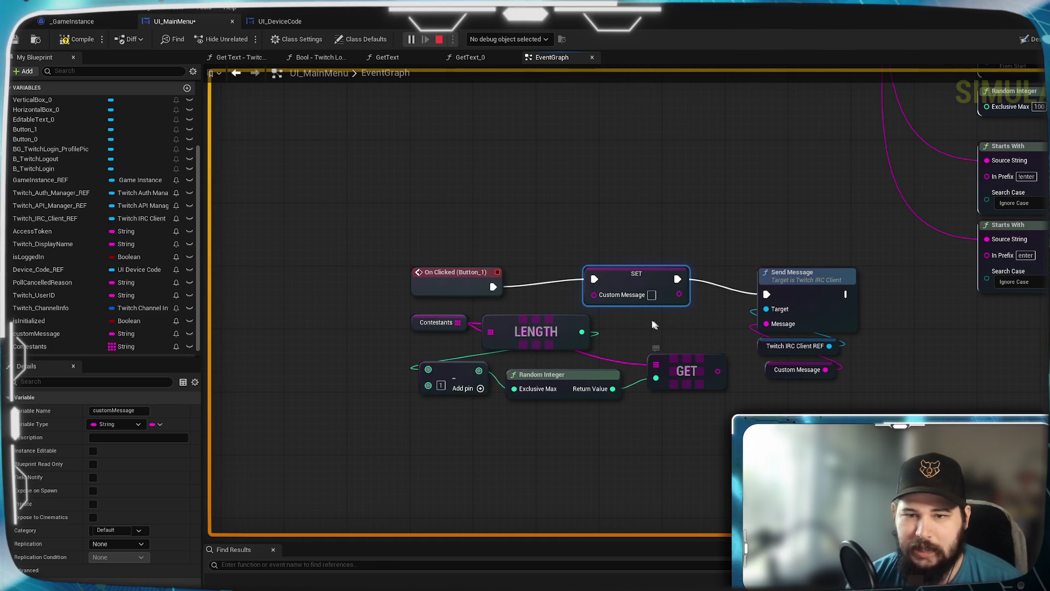
left_click_drag(643, 280, 685, 286)
Step: Move the Contestants, LENGTH and GET nodes further left in the graph
left_click_drag(925, 391, 602, 290)
mouse_move(689, 345)
left_mouse_down()
mouse_move(594, 356)
mouse_move(419, 350)
mouse_move(438, 347)
left_mouse_up()
left_click(741, 353)
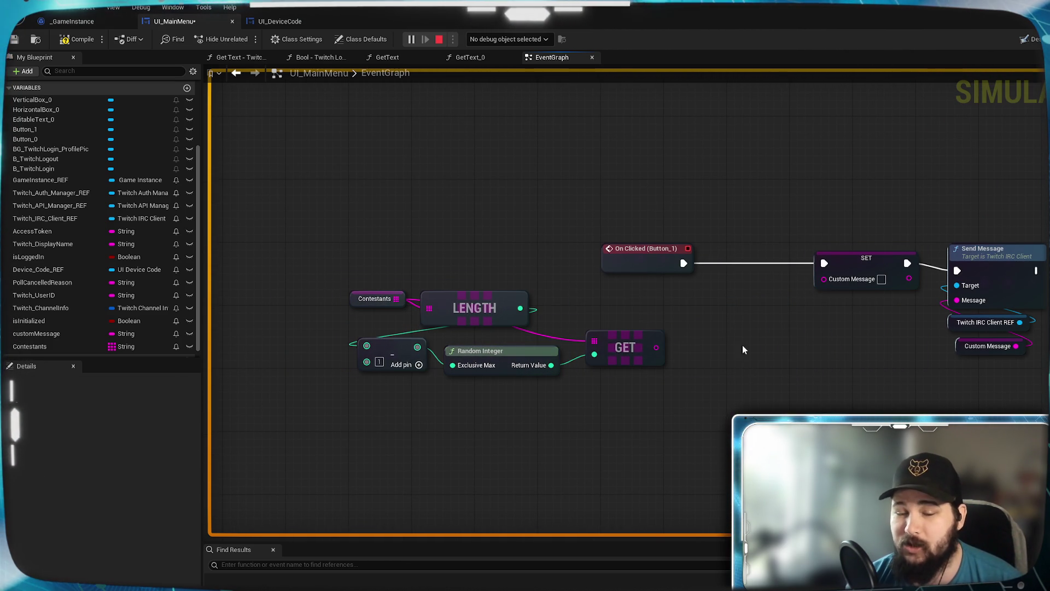
Step: Add an Append node with GET in A and B set to 'has won da Giveaway! Kappa'
right_click(752, 360)
type("append")
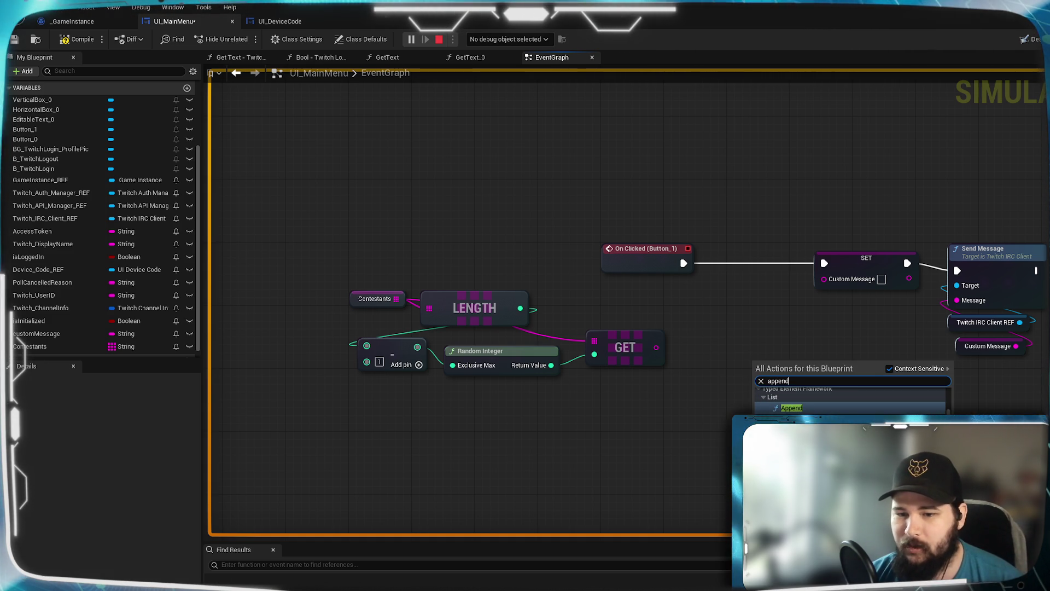
key("Return")
left_click_drag(800, 352, 792, 337)
left_click_drag(656, 347, 752, 349)
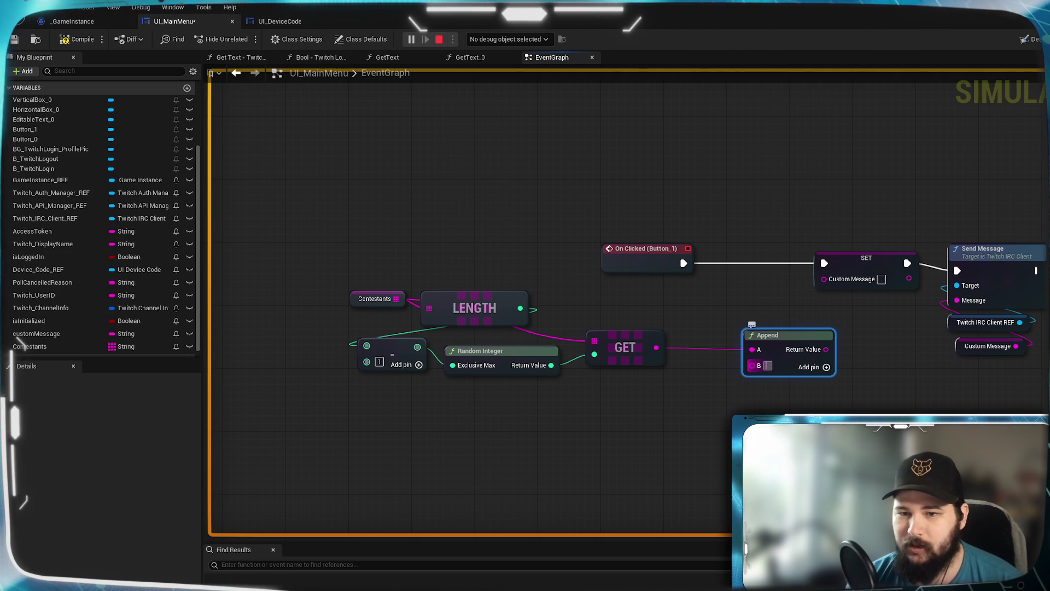
left_click(768, 365)
type("has won do")
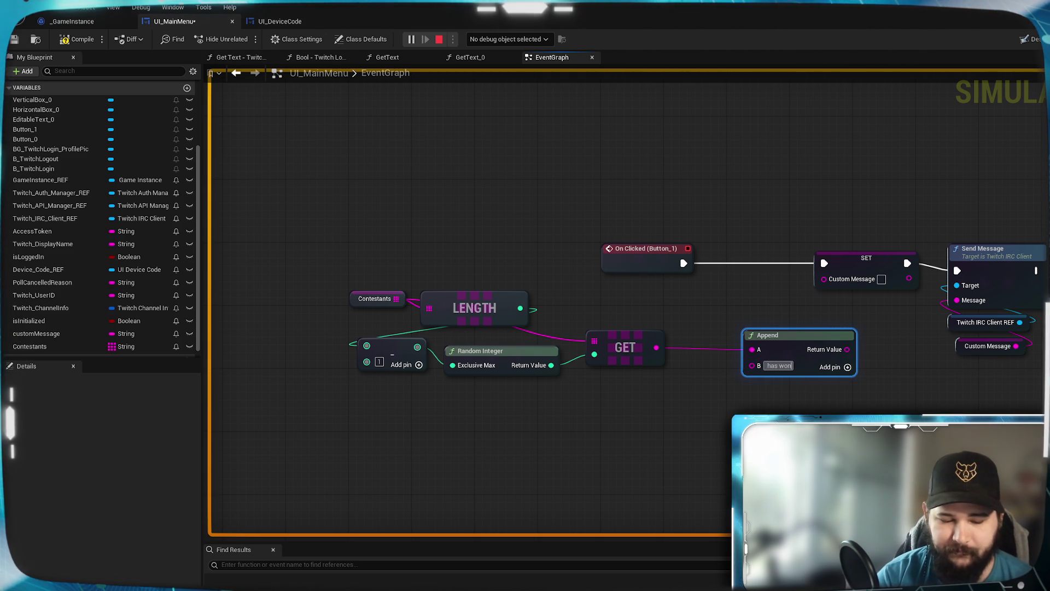
key("BackSpace")
type("a")
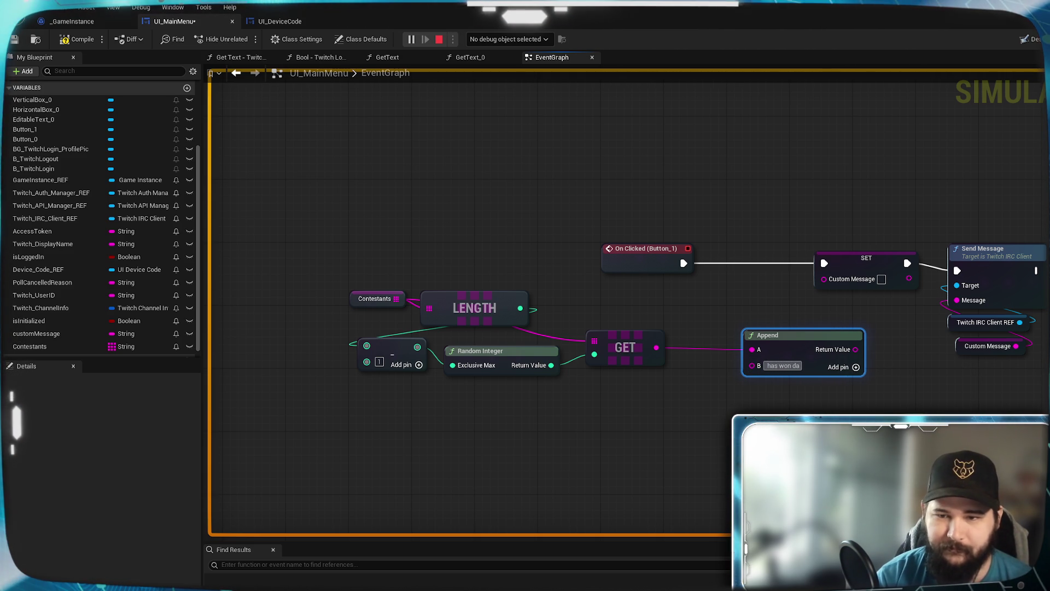
type(" Givea")
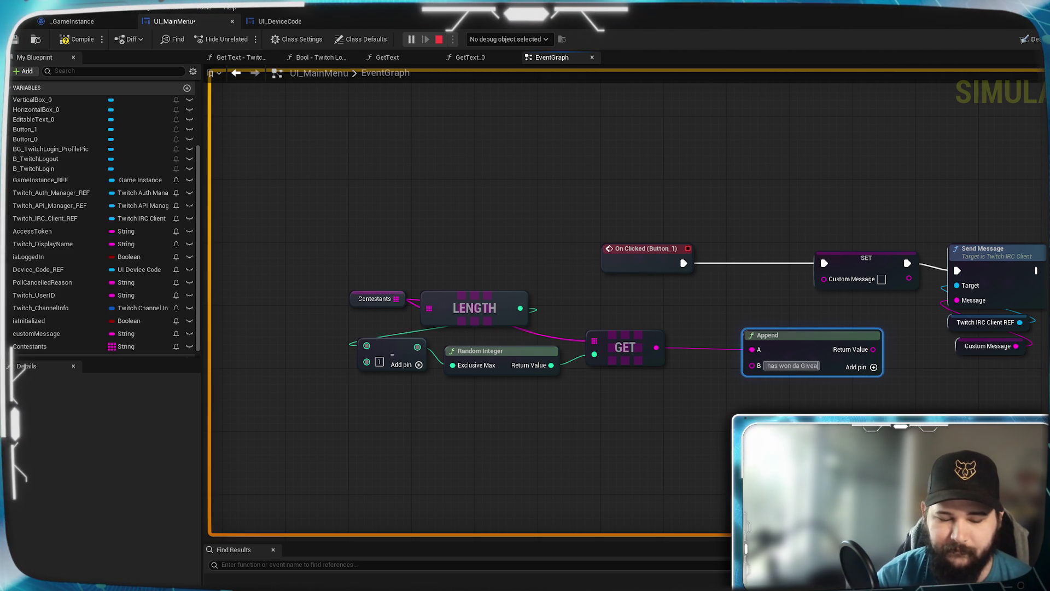
type("way!")
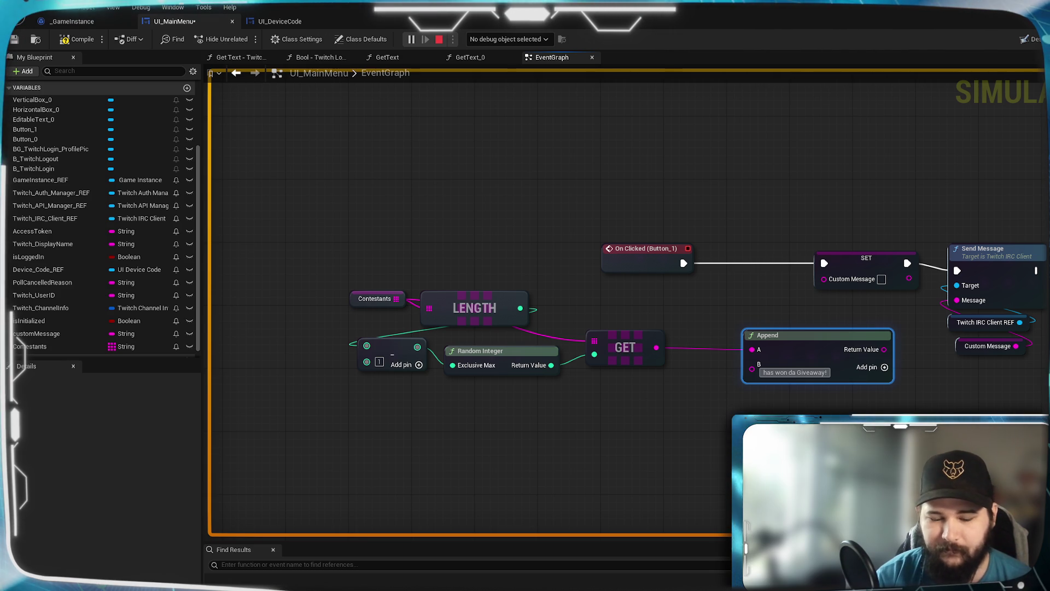
type(" Kappa")
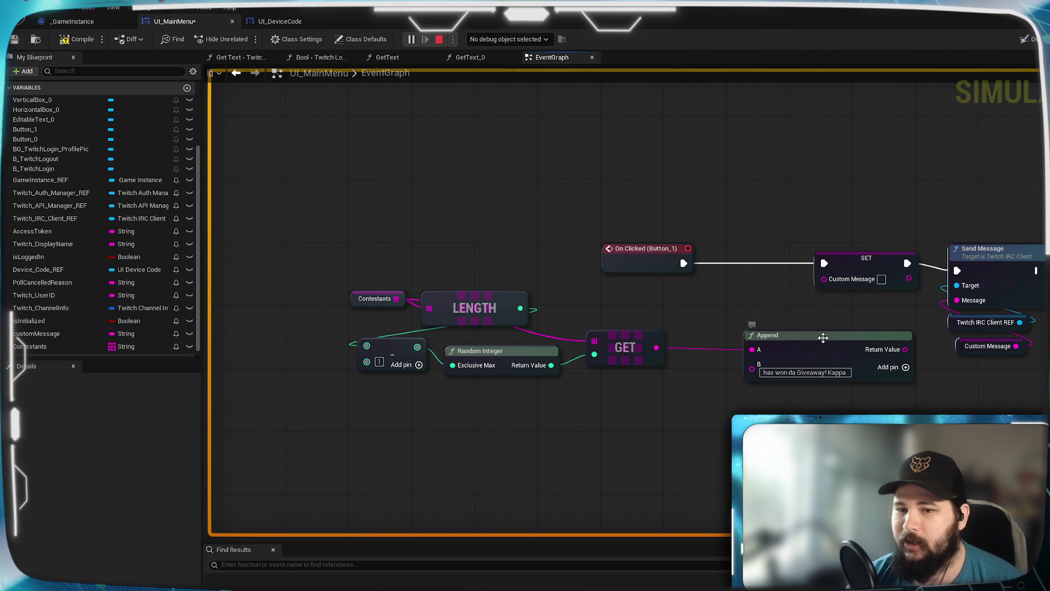
Step: Connect Append's Return Value to the SET node's Custom Message pin
left_click_drag(818, 341, 771, 333)
left_click_drag(858, 341, 823, 279)
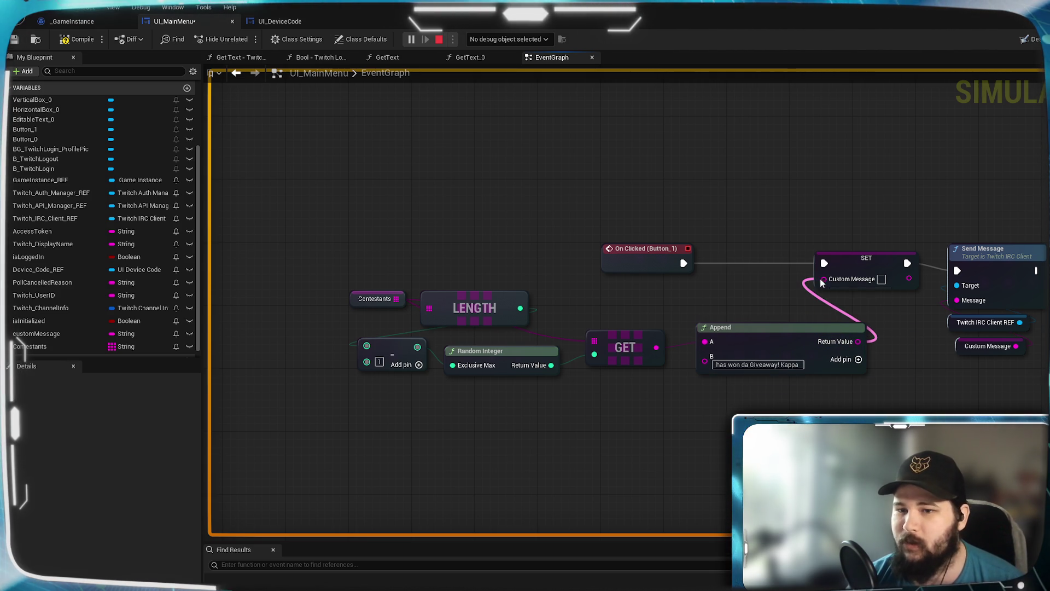
left_click_drag(866, 326, 823, 278)
key("Escape")
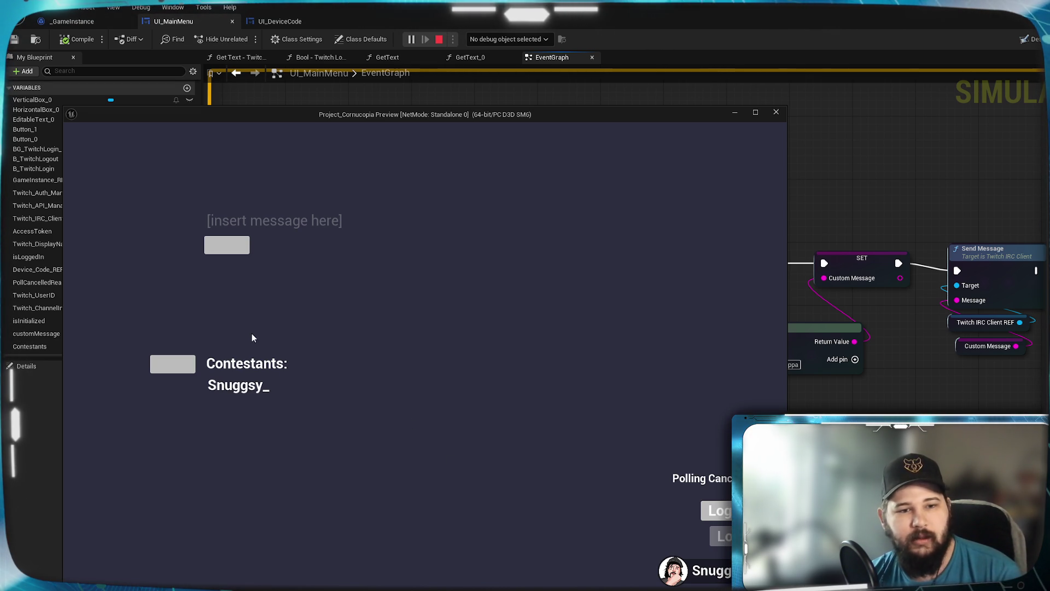
Step: Trigger the giveaway button in the running preview, minimize it, and go to the Designer
left_click(167, 370)
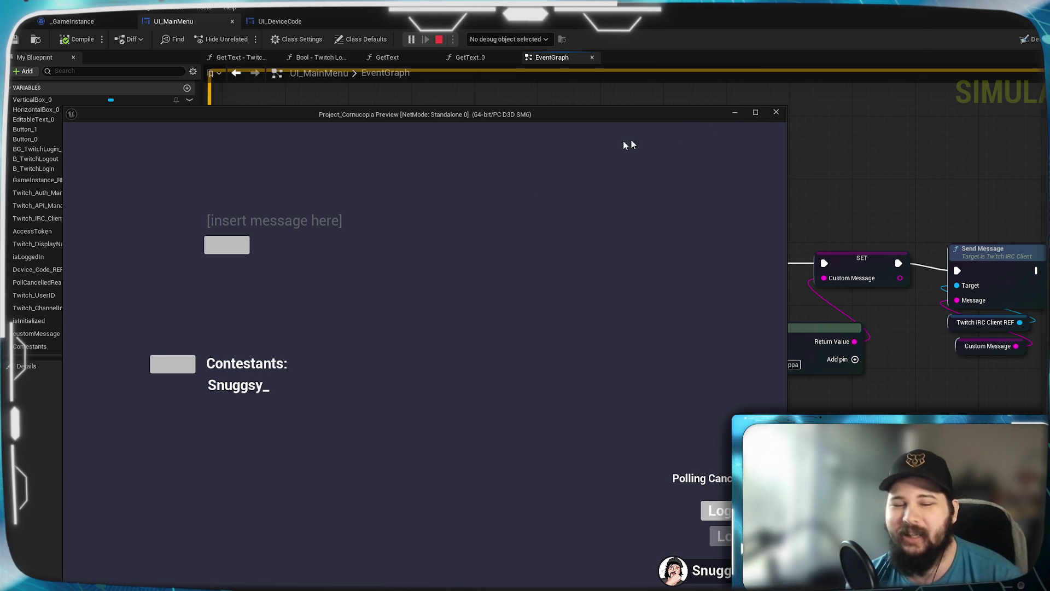
left_click(733, 116)
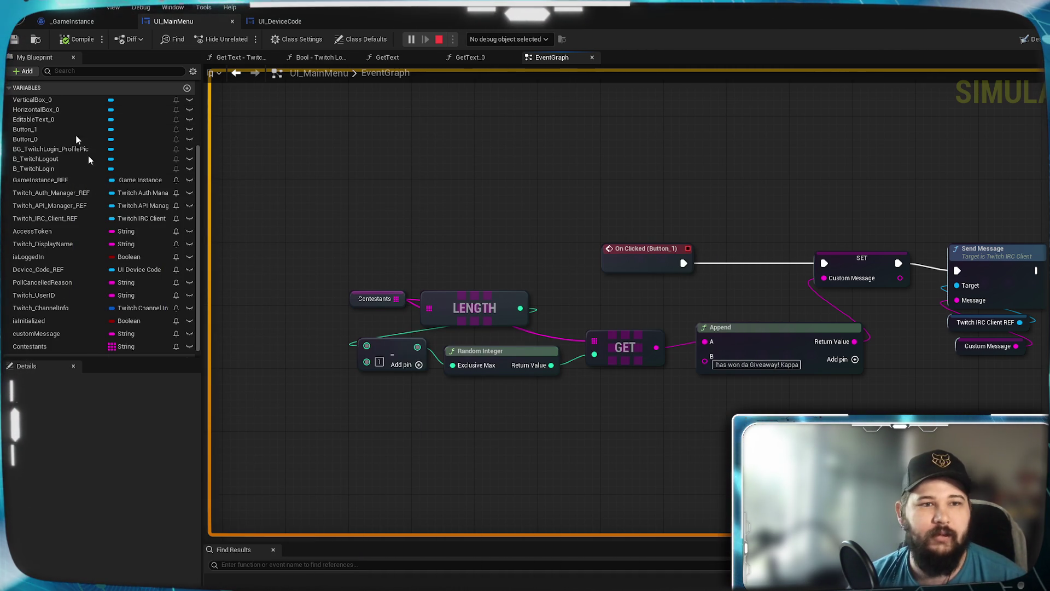
mouse_move(853, 367)
left_mouse_down()
mouse_move(908, 399)
mouse_move(593, 382)
mouse_move(328, 497)
mouse_move(416, 547)
left_mouse_up()
mouse_move(646, 585)
left_mouse_down()
mouse_move(890, 380)
mouse_move(644, 466)
mouse_move(660, 463)
mouse_move(716, 510)
left_mouse_up()
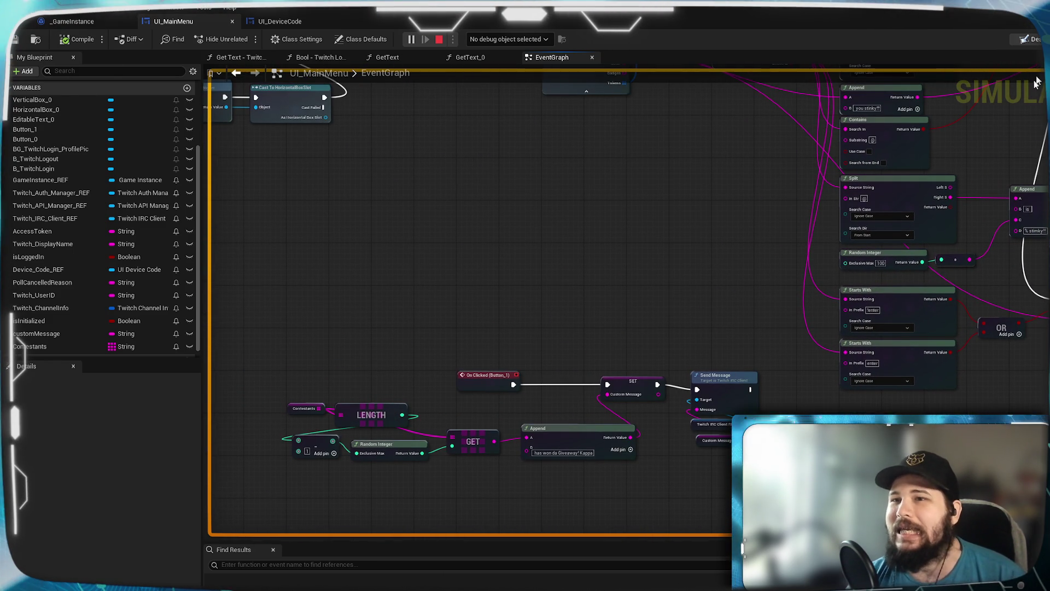
left_click(1031, 39)
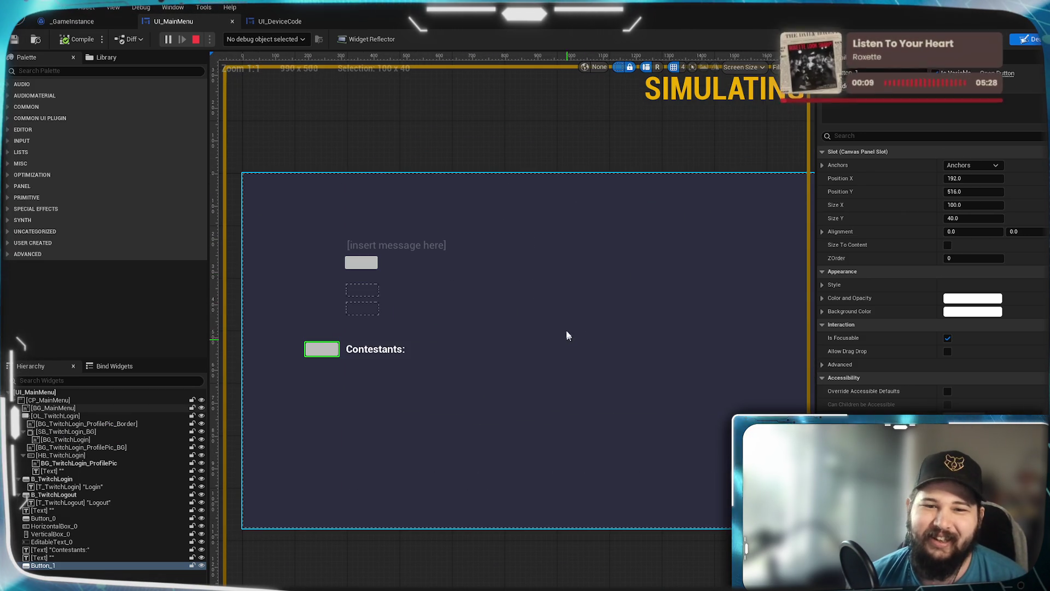
Step: Center the Contestants area on the canvas and expand the Palette's LISTS category
scroll(447, 345, "up", 3)
scroll(447, 342, "down", 1)
left_click_drag(443, 348, 523, 310)
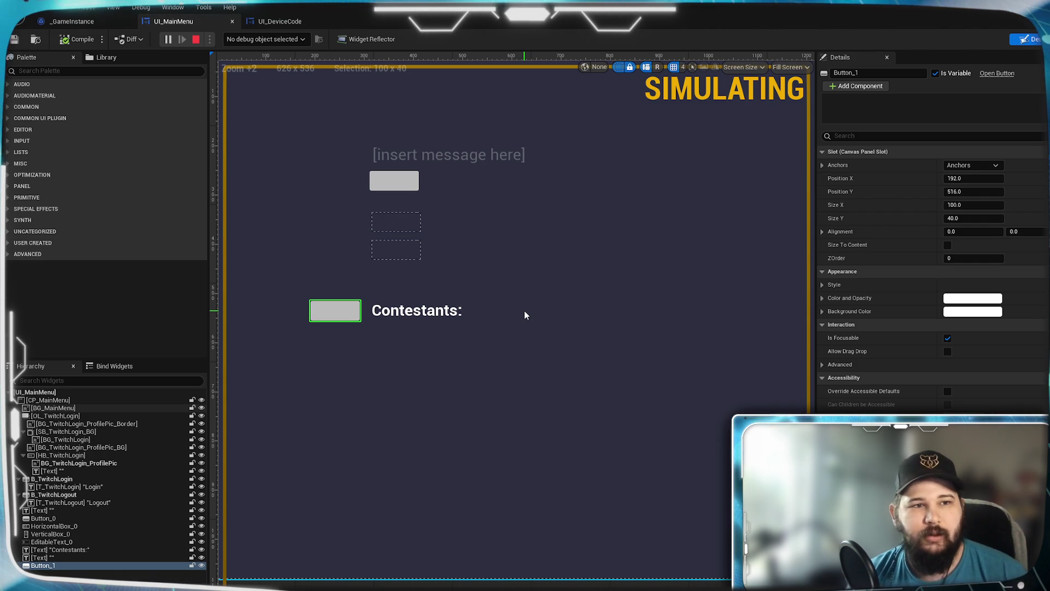
left_click(9, 152)
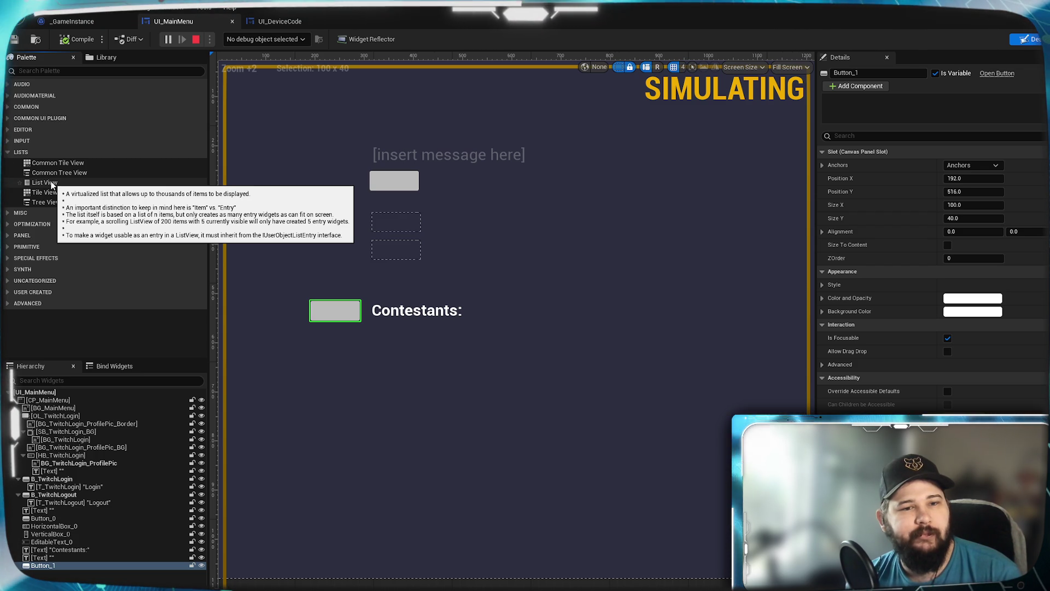
Step: Place a List View under the Contestants label and inspect its style and background brush settings
left_click(52, 186)
mouse_move(52, 186)
left_mouse_down()
mouse_move(313, 448)
mouse_move(413, 430)
mouse_move(403, 405)
mouse_move(380, 395)
mouse_move(389, 394)
left_mouse_up()
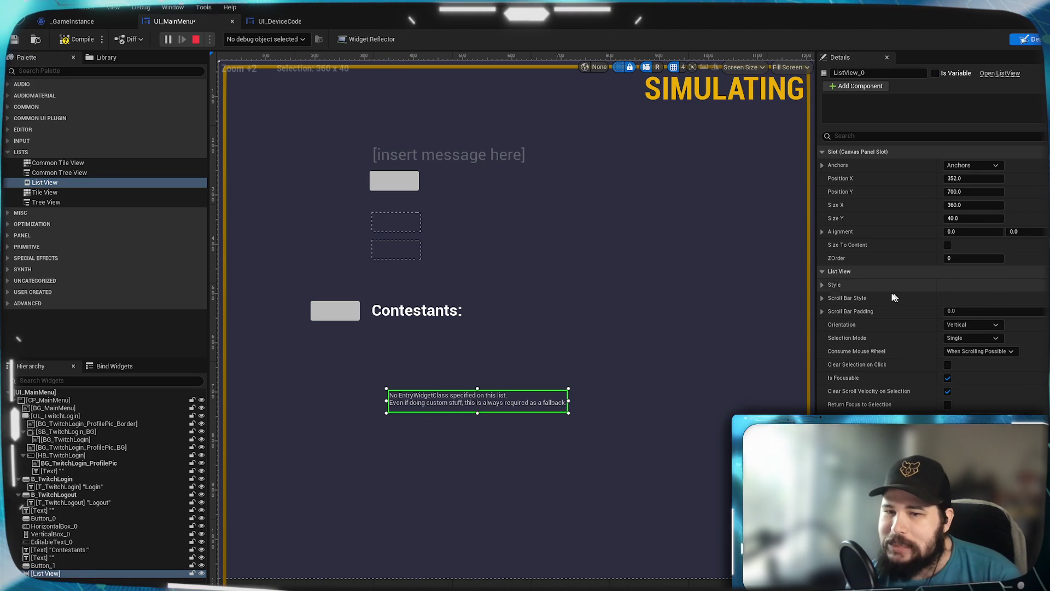
left_click(831, 290)
left_click(831, 296)
left_click(832, 297)
left_click(822, 285)
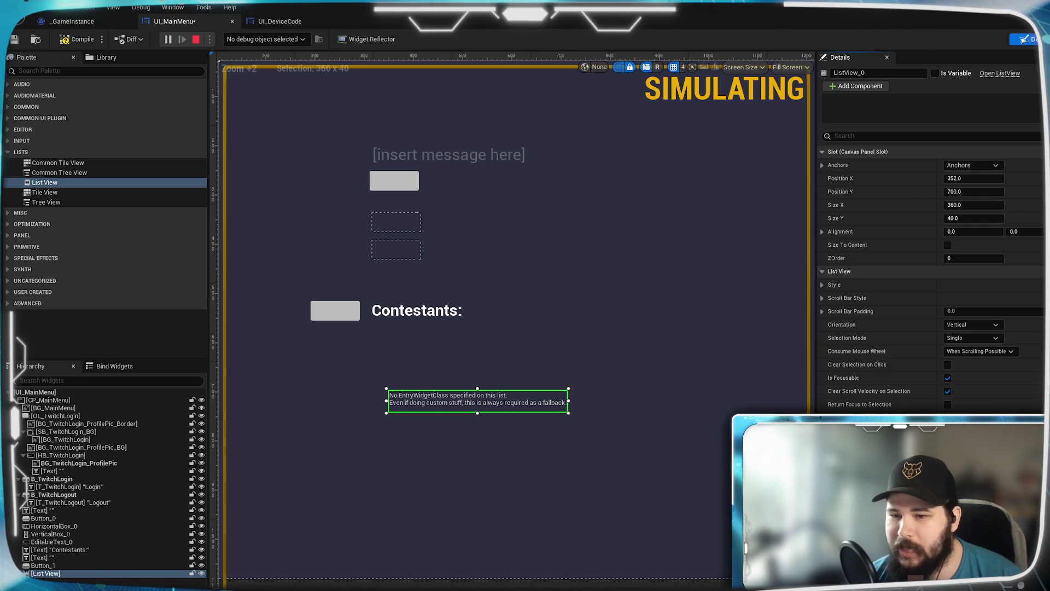
Step: Review ListView_0's mouse-wheel and selection-mode options, keeping selection mode at Single
left_click(1015, 353)
left_click(1015, 352)
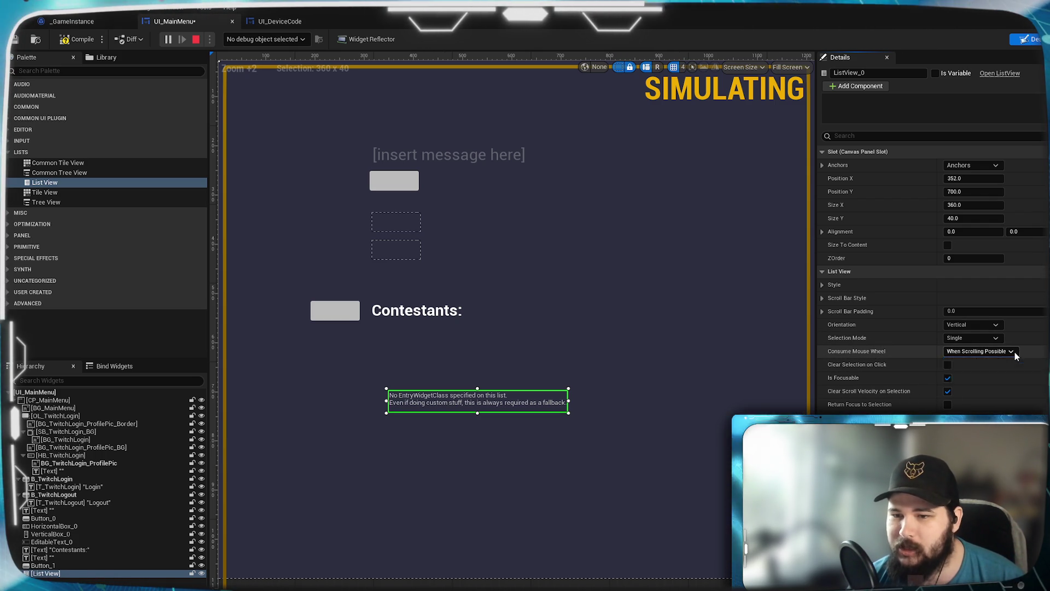
left_click(977, 338)
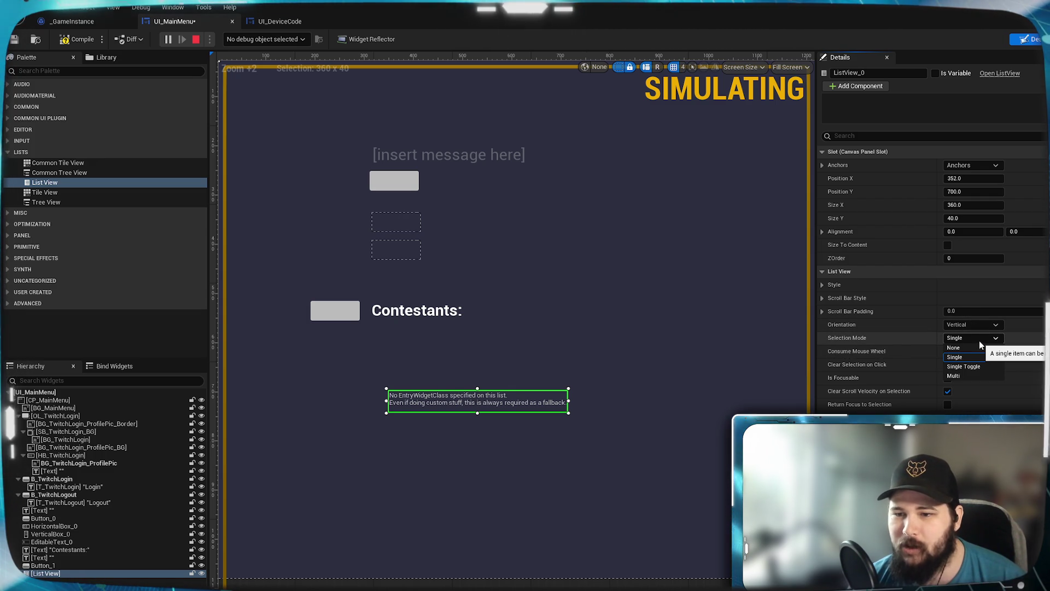
left_click(979, 340)
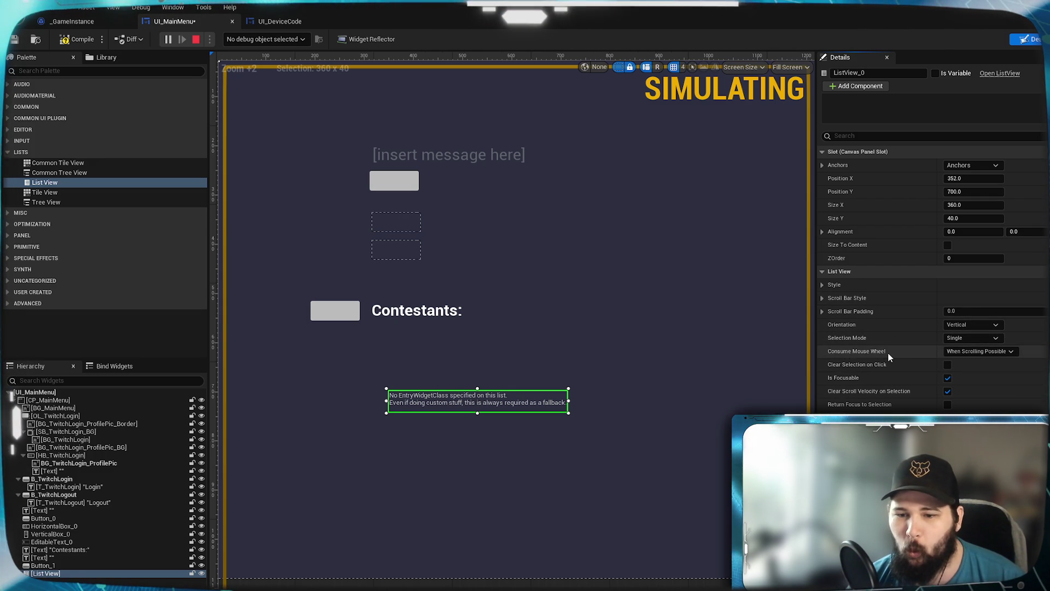
scroll(887, 352, "down", 5)
scroll(888, 353, "down", 8)
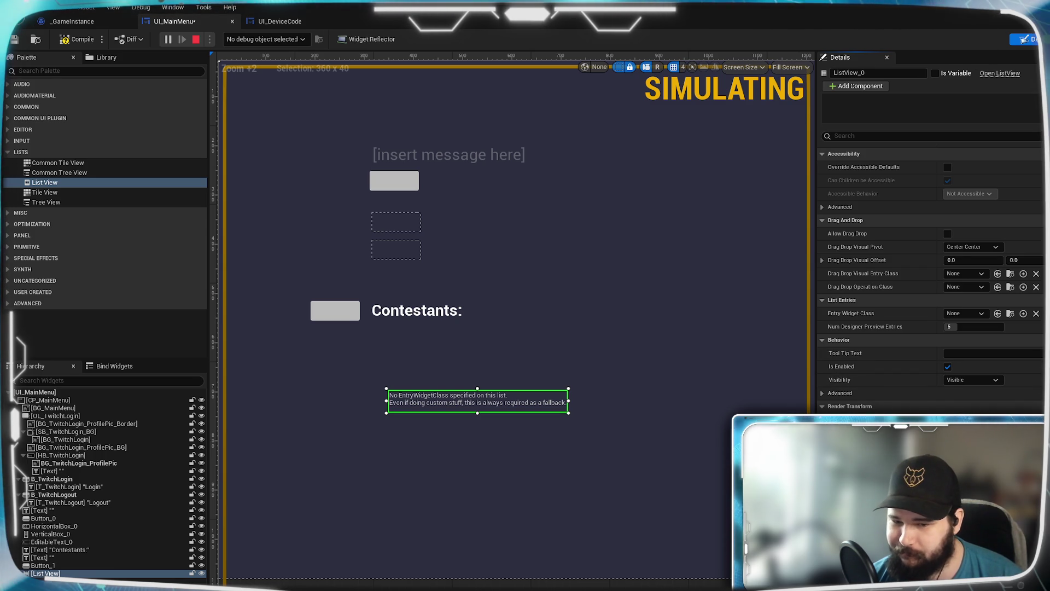
scroll(929, 274, "up", 4)
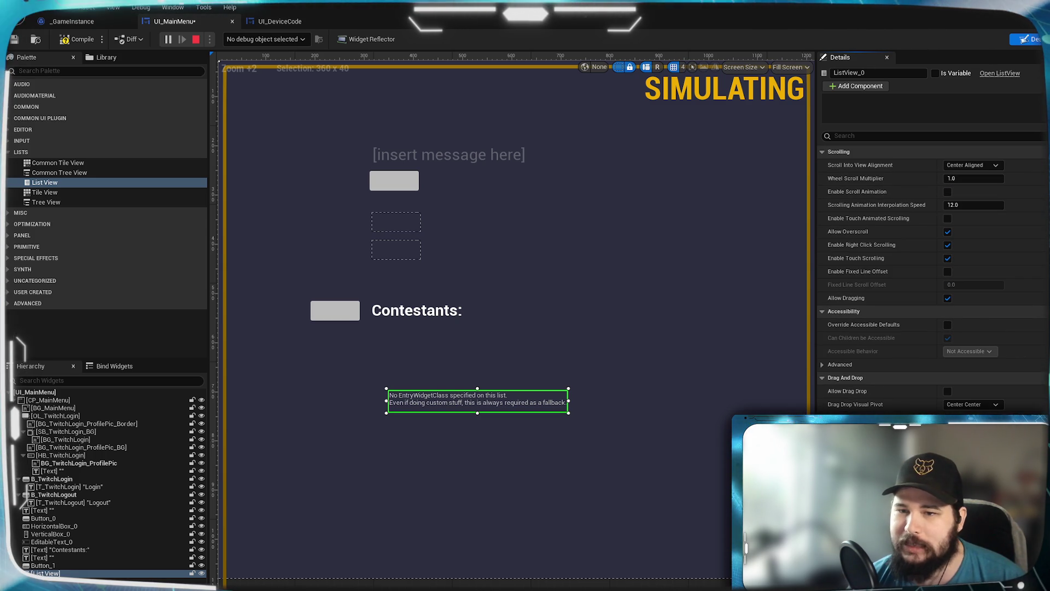
scroll(930, 273, "up", 5)
scroll(929, 273, "up", 3)
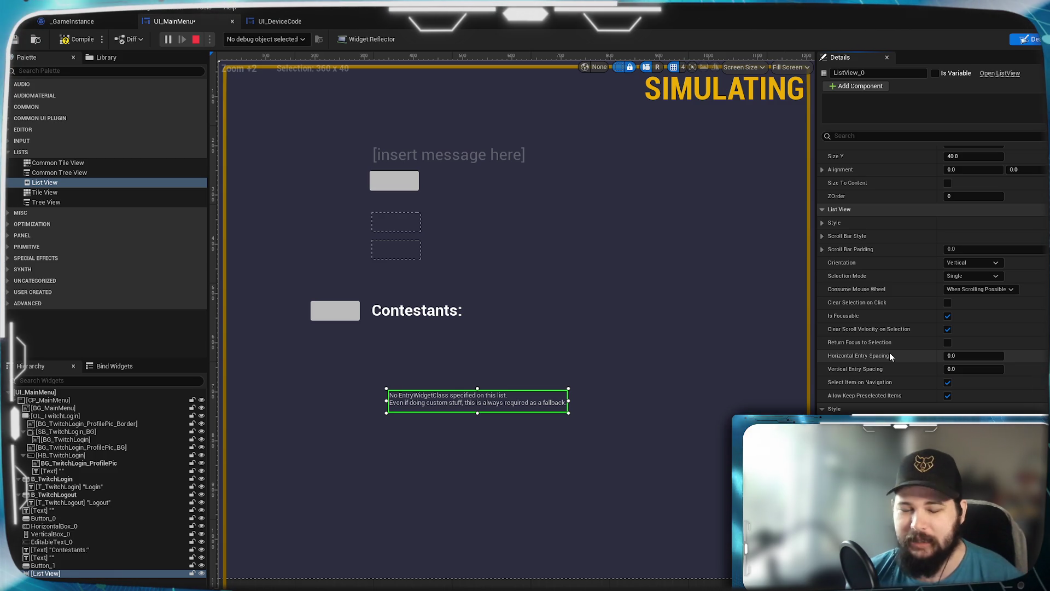
scroll(902, 326, "up", 3)
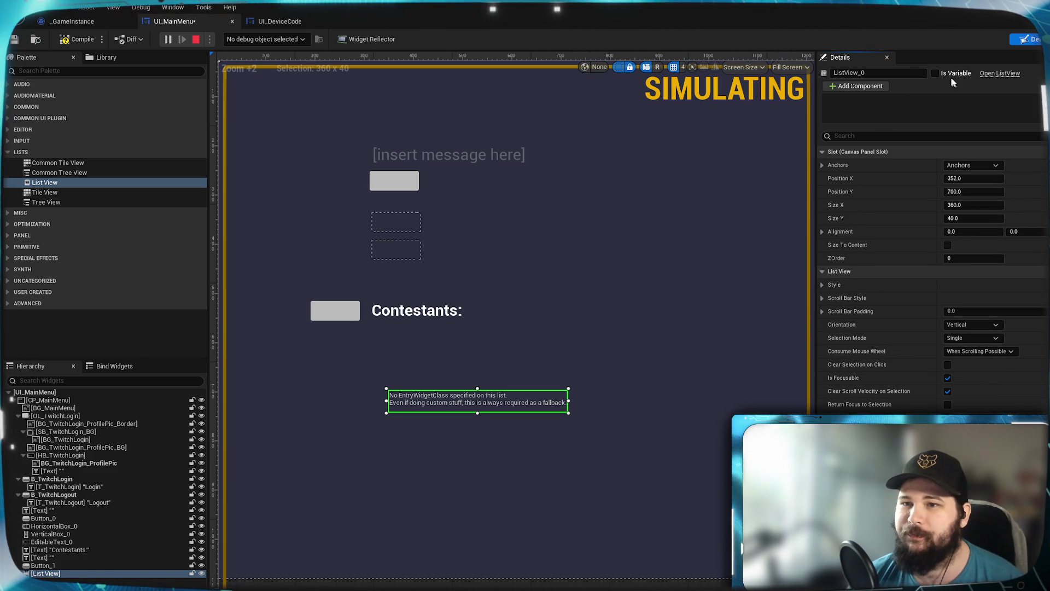
left_click(15, 42)
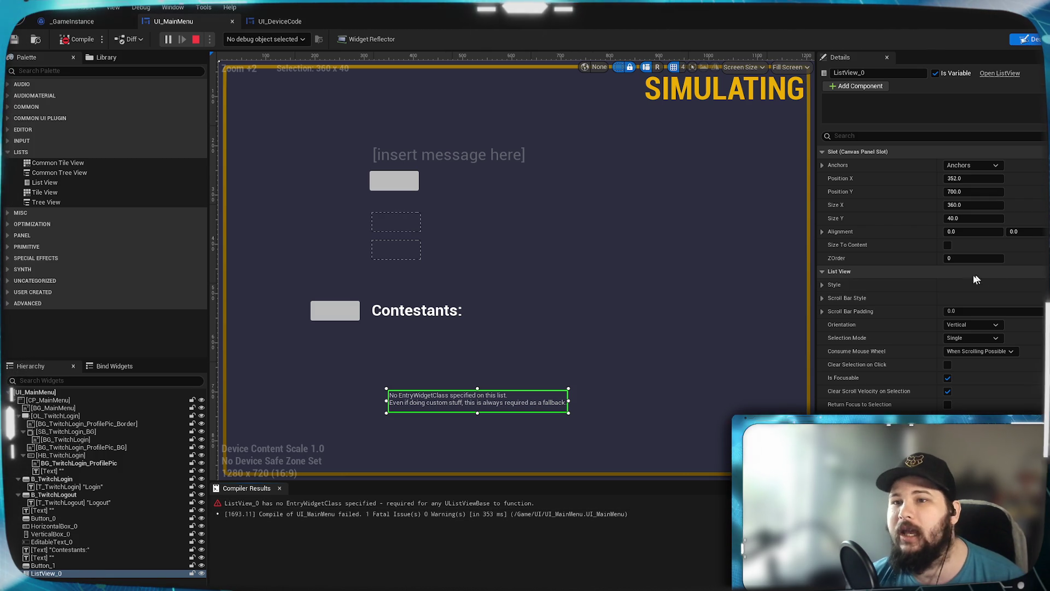
scroll(920, 324, "down", 3)
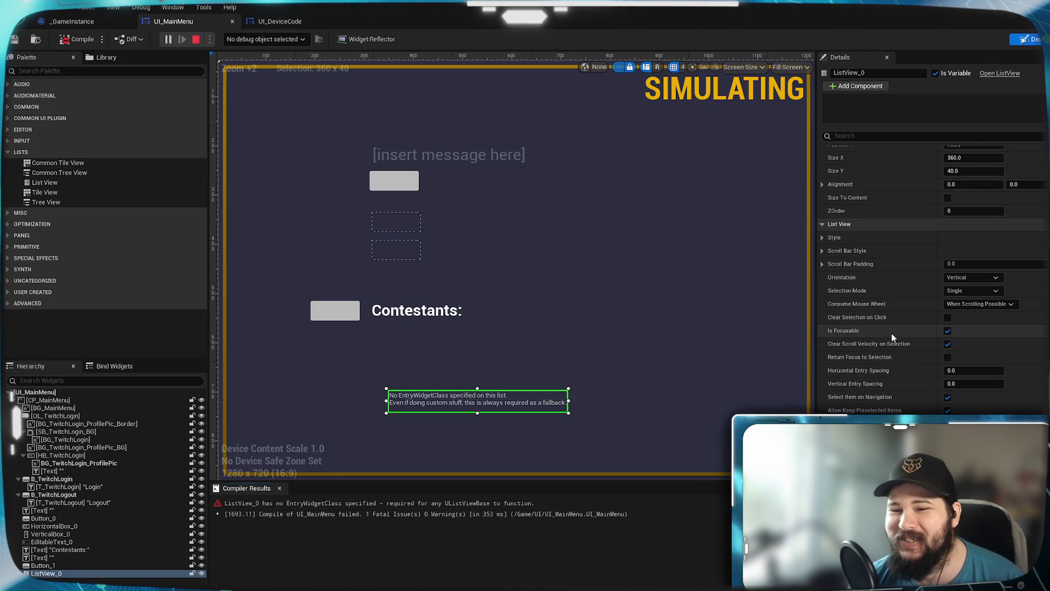
scroll(888, 339, "down", 5)
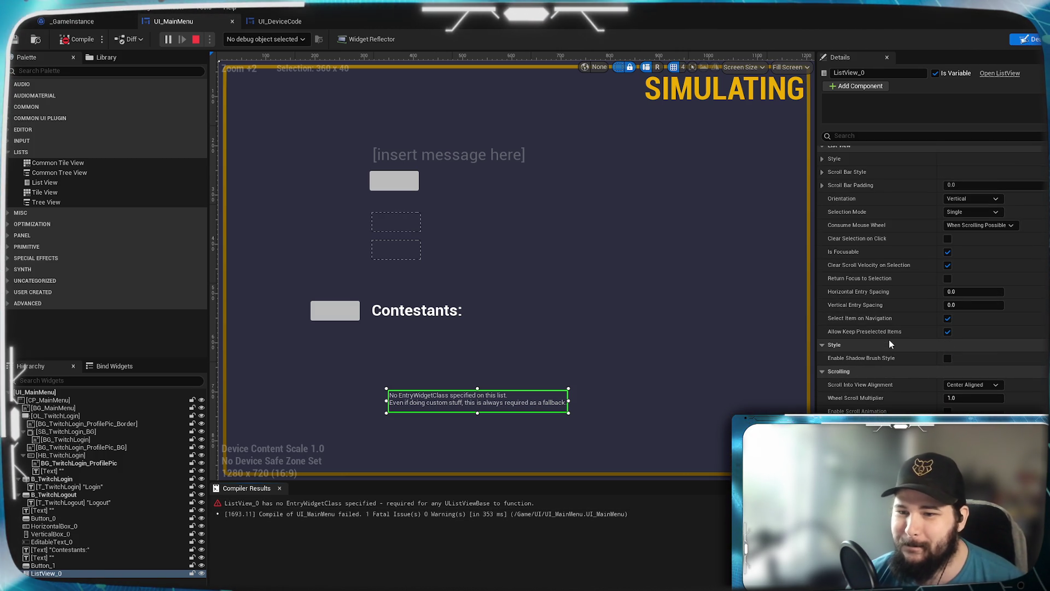
scroll(888, 344, "down", 10)
scroll(889, 343, "down", 5)
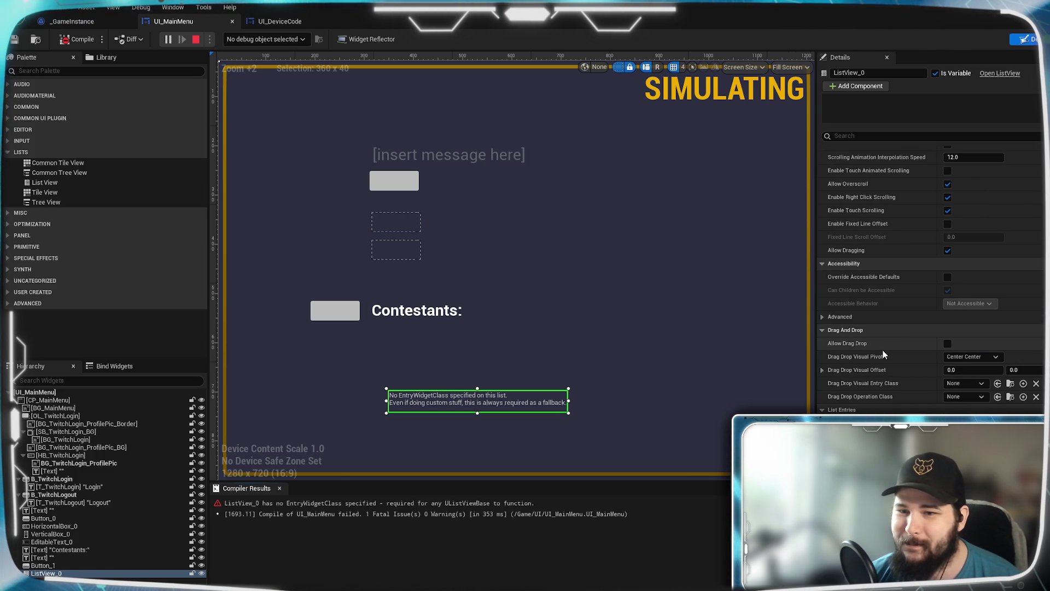
scroll(880, 366, "down", 8)
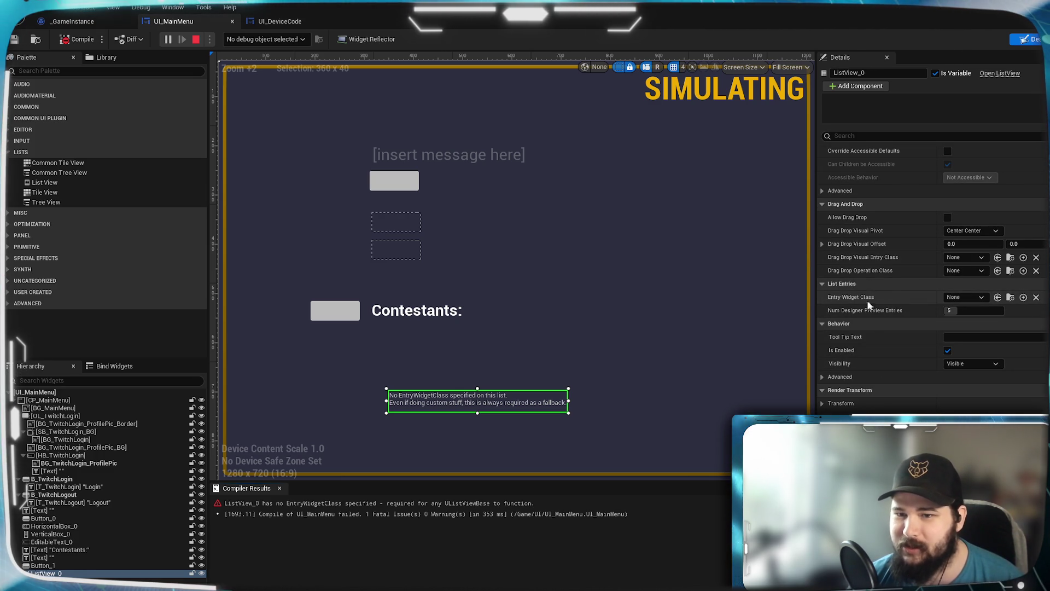
left_click(983, 297)
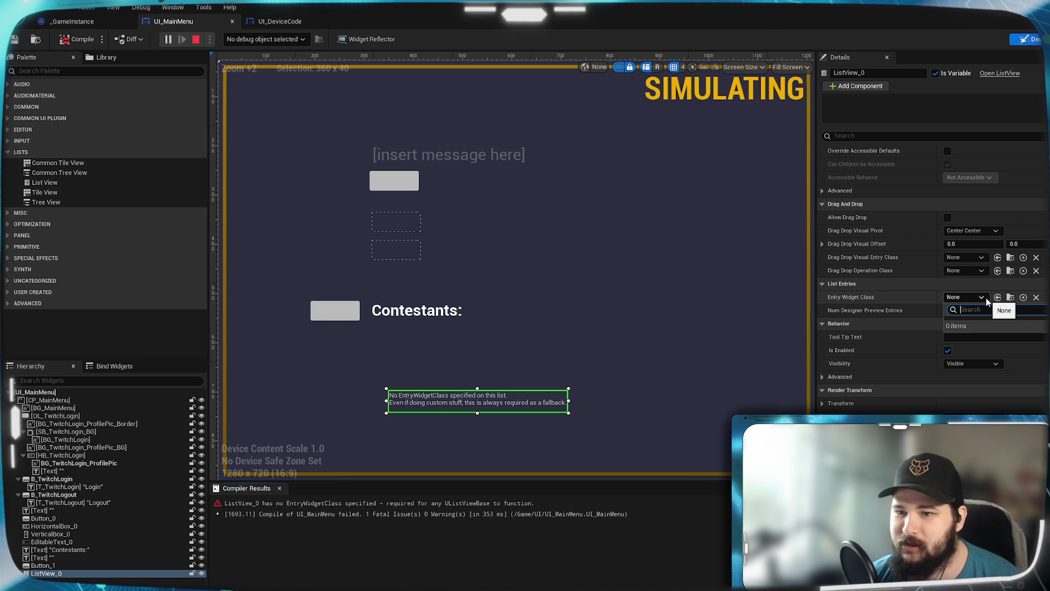
left_click(990, 298)
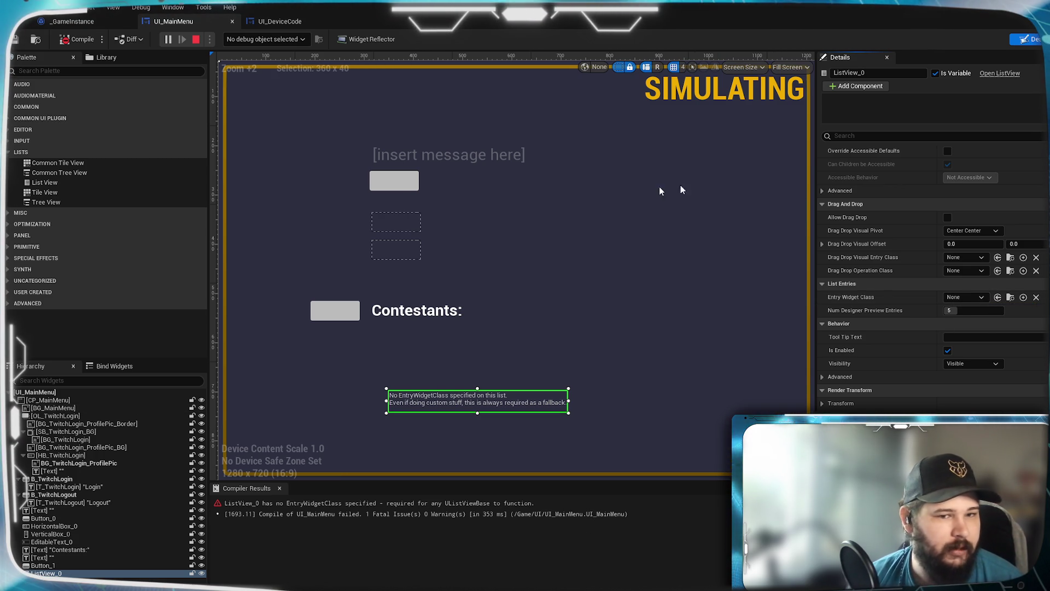
Step: Open a Content Browser on the UI folder and try, then cancel, creating a Blueprint Class
key("ctrl+b")
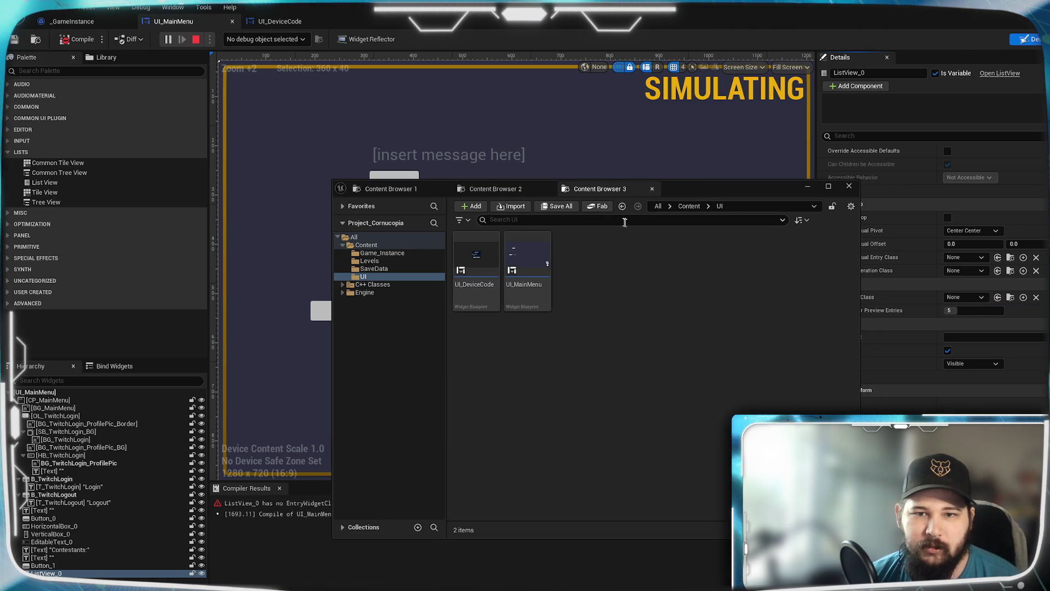
right_click(630, 280)
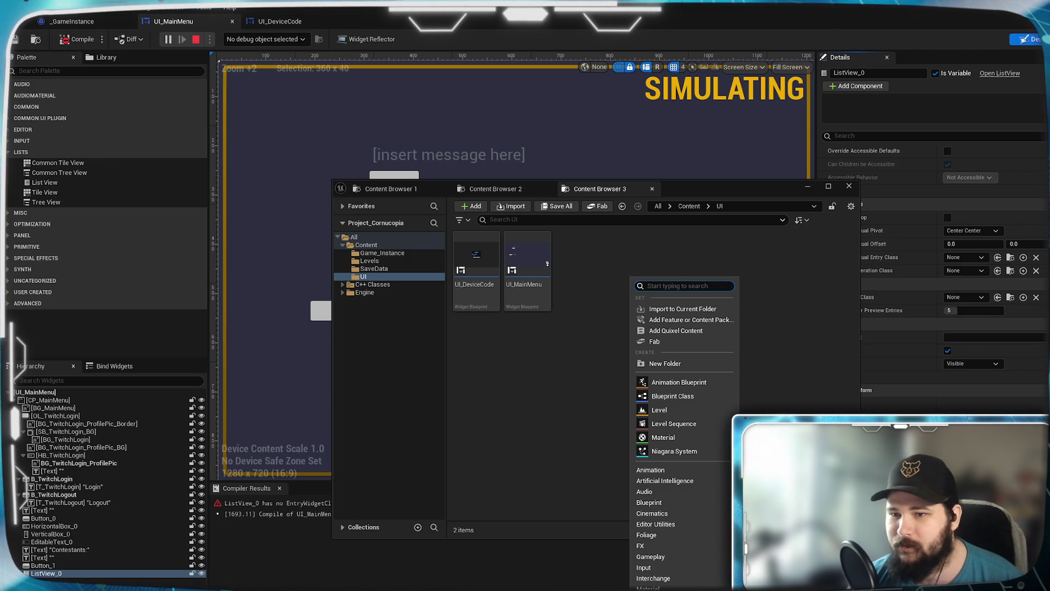
type("Entry")
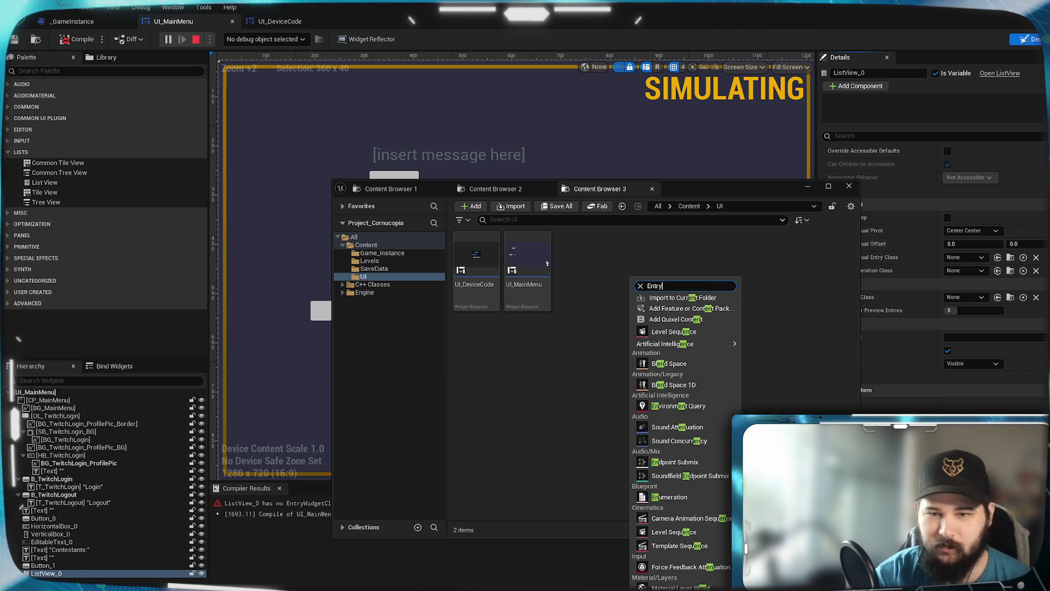
left_click(629, 326)
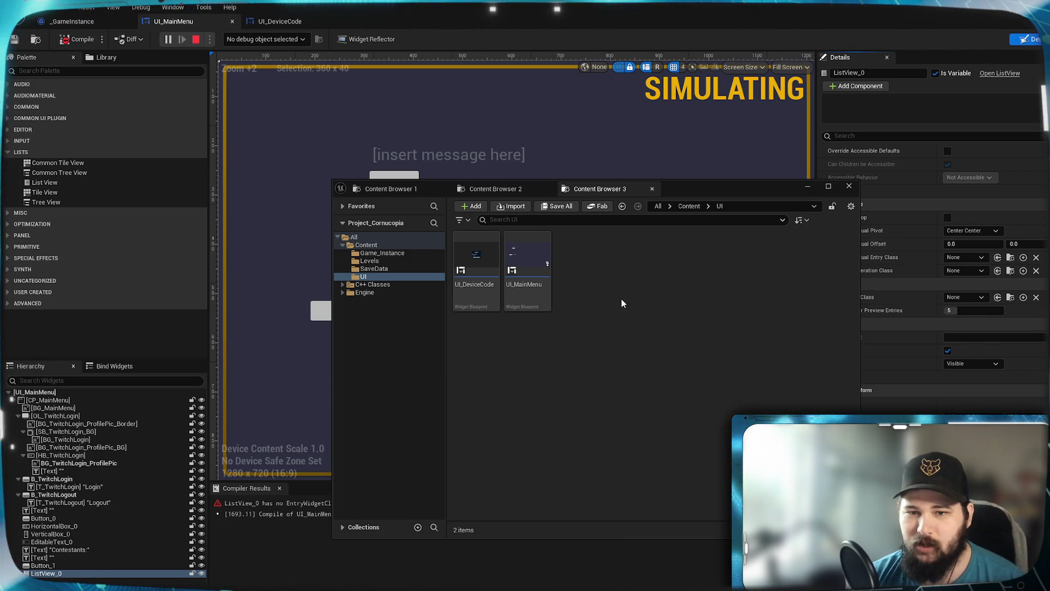
right_click(622, 279)
left_click(692, 396)
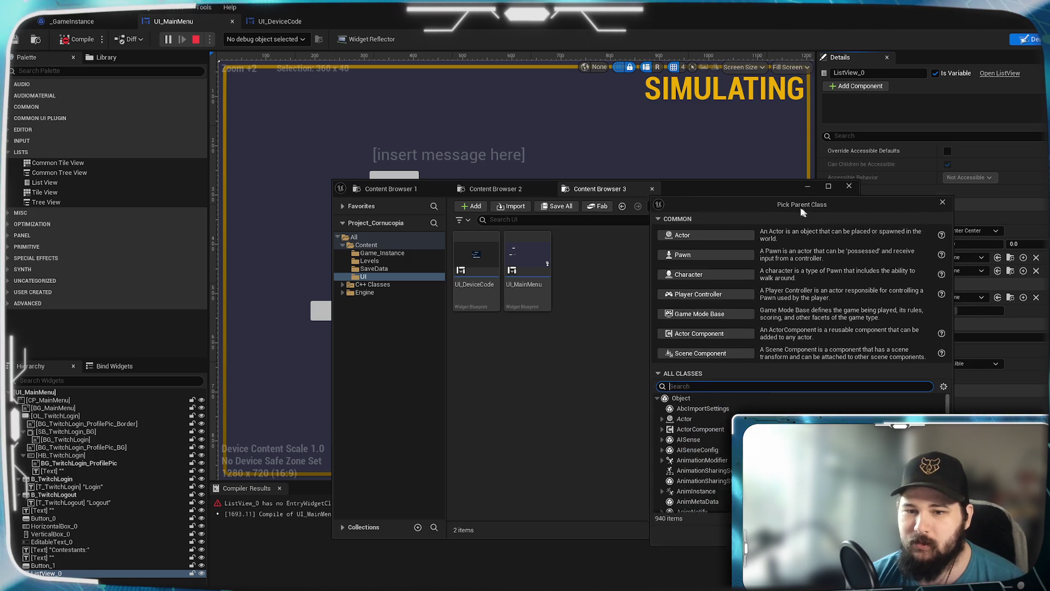
type("Entry")
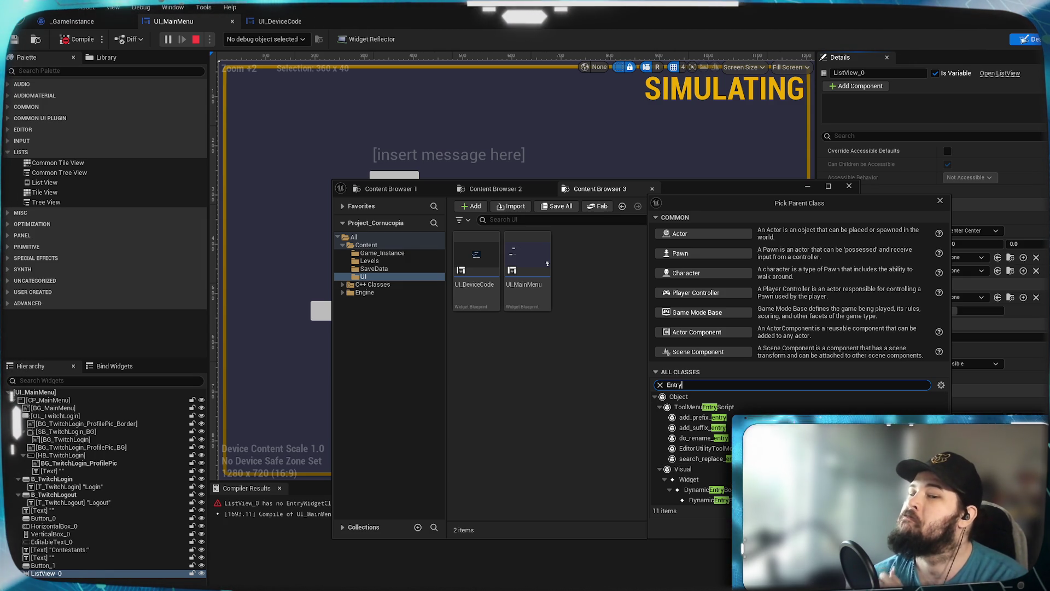
type("List")
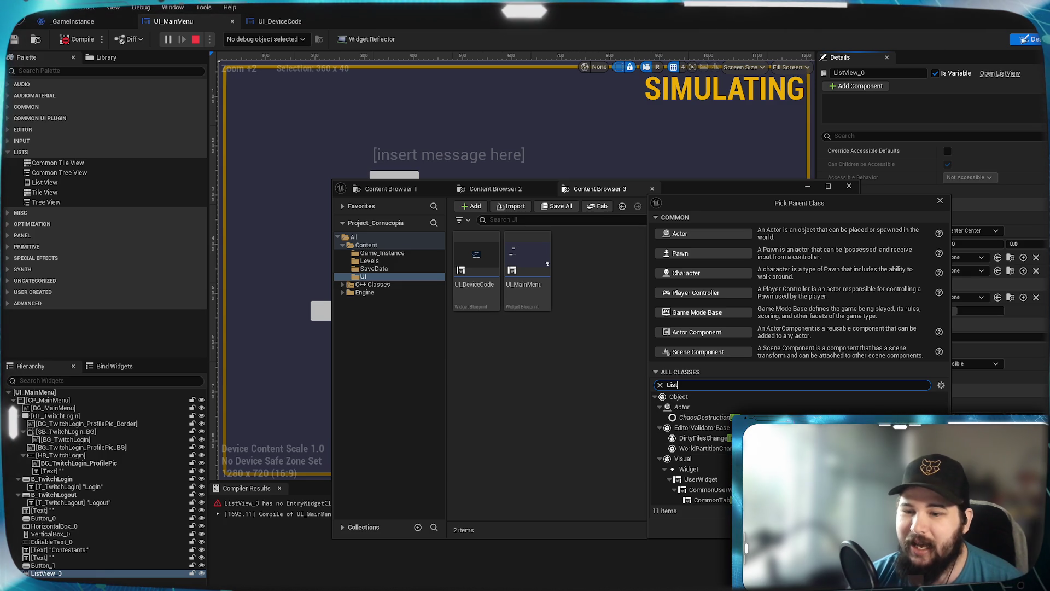
key("Escape")
Step: Create a Widget Blueprint in the UI folder with User Widget as its parent class
right_click(605, 317)
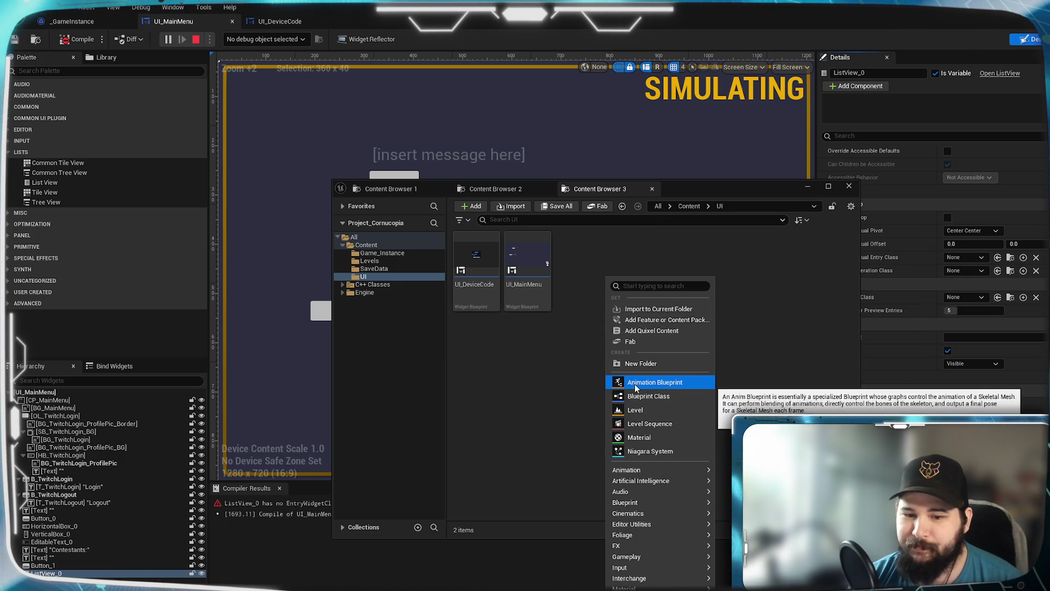
mouse_move(629, 470)
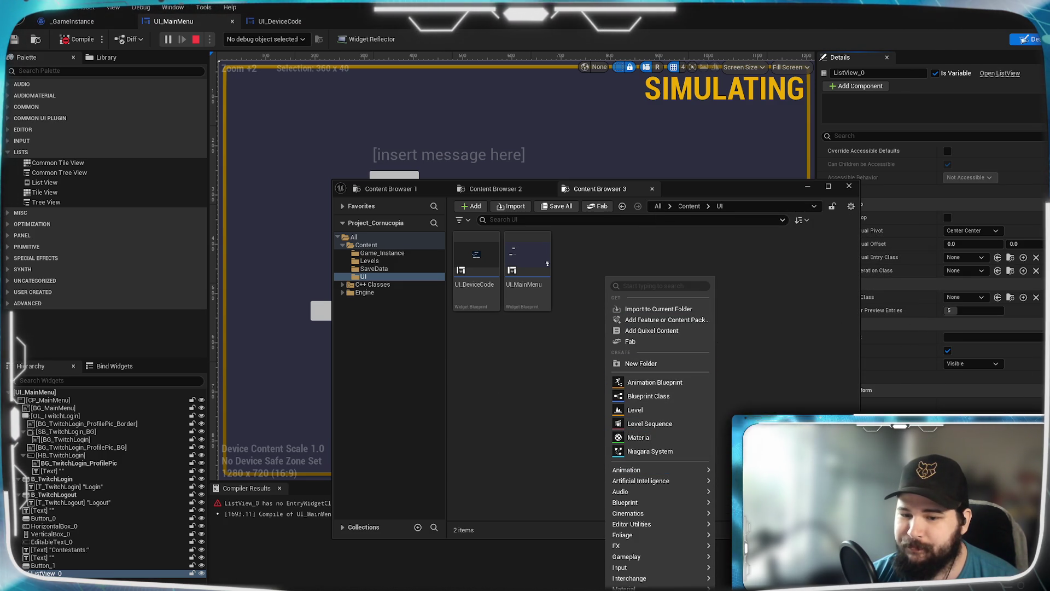
left_click(683, 307)
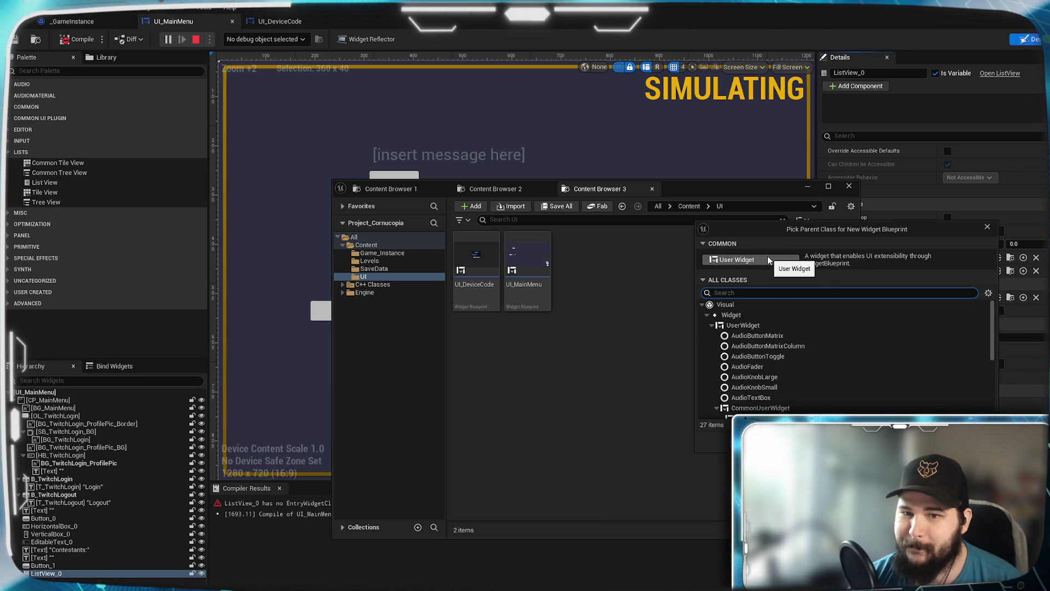
scroll(822, 384, "down", 5)
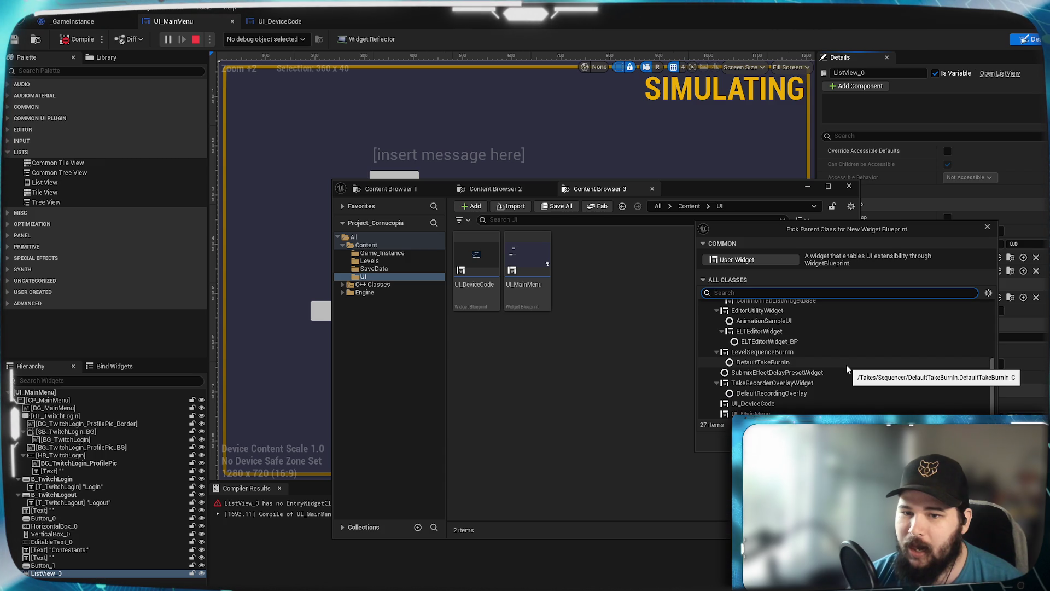
scroll(845, 365, "up", 8)
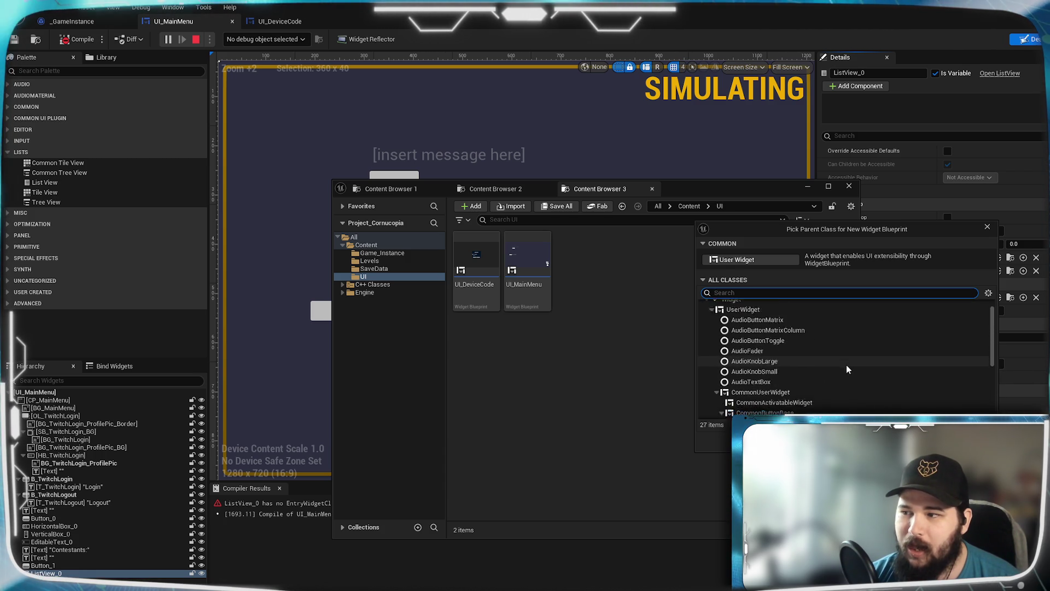
scroll(845, 366, "up", 2)
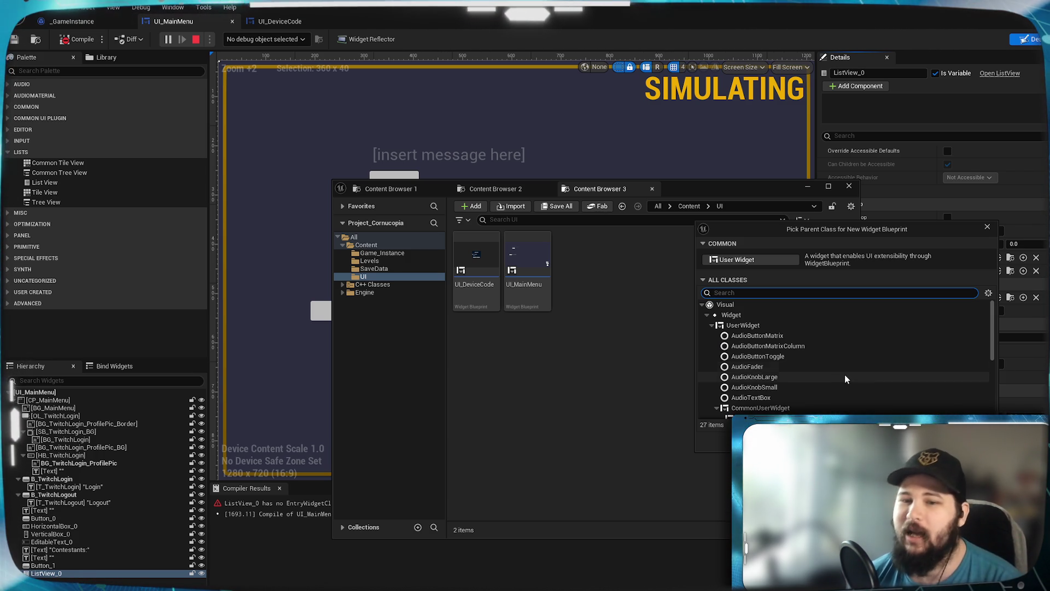
scroll(836, 379, "down", 3)
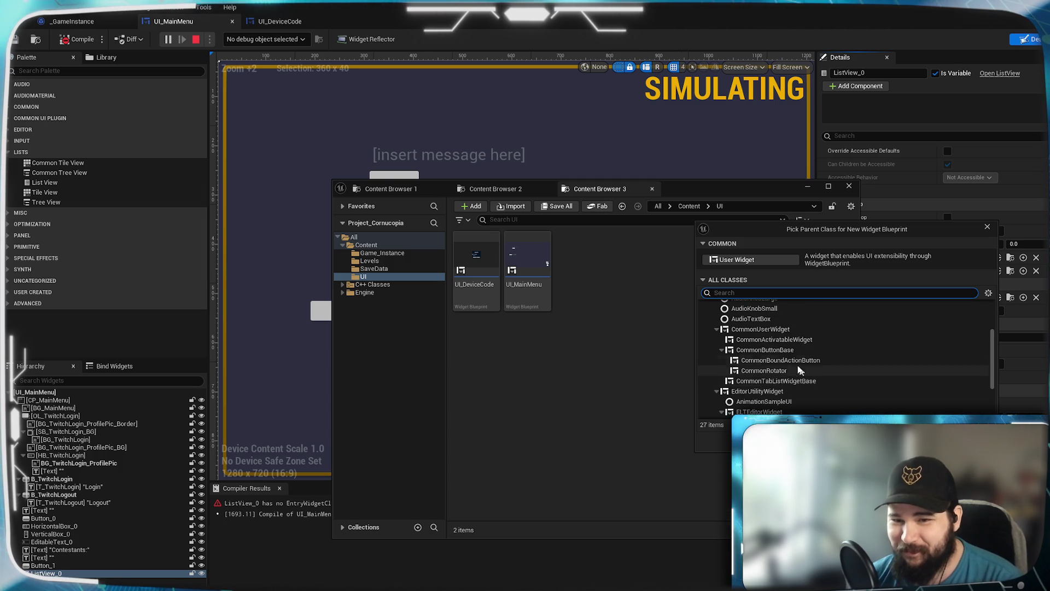
scroll(803, 371, "down", 3)
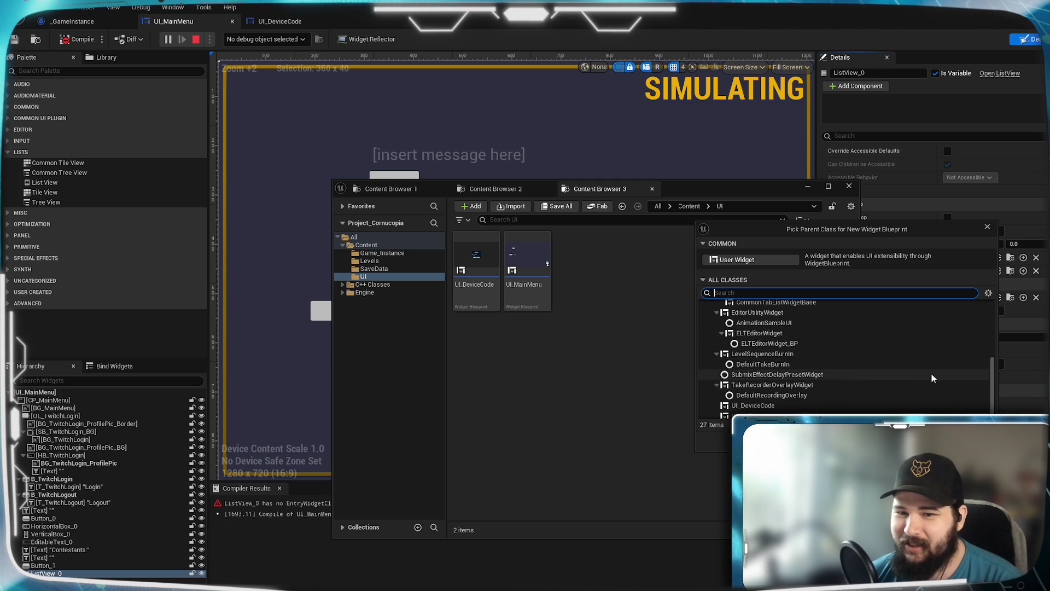
scroll(875, 376, "down", 1)
scroll(776, 353, "up", 10)
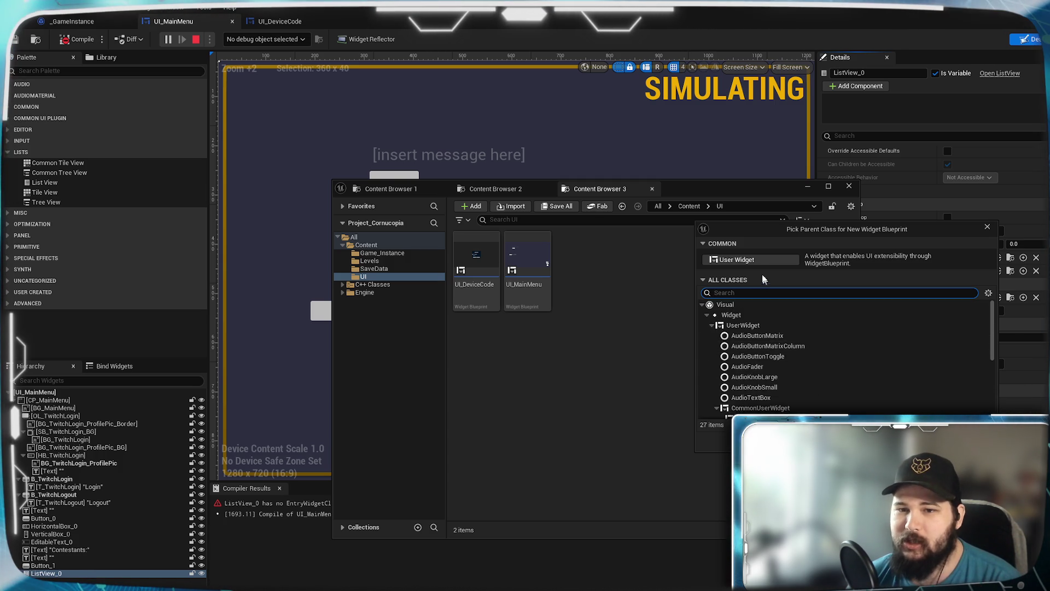
left_click(754, 259)
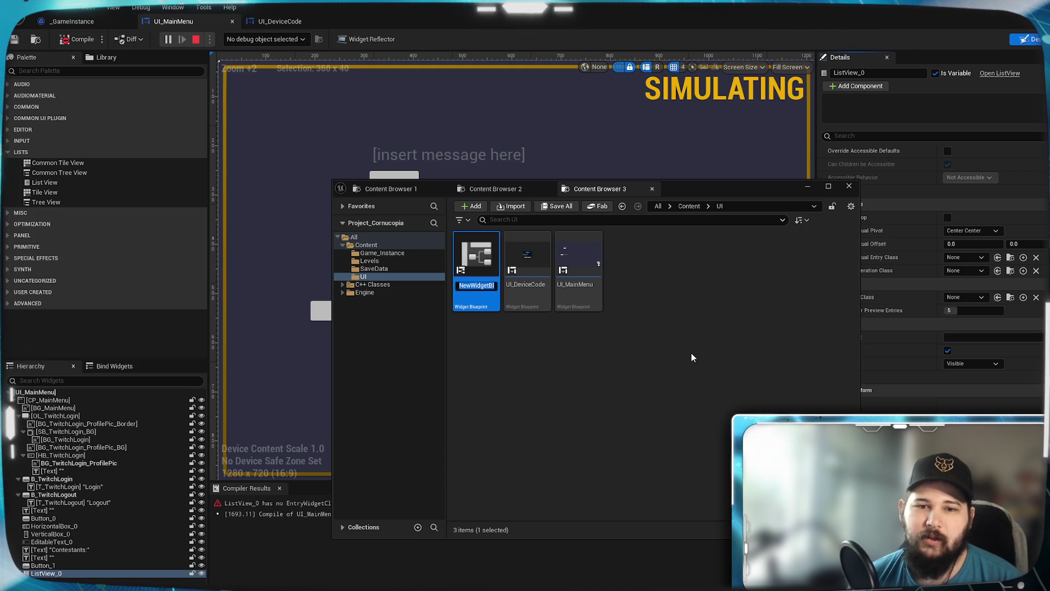
Step: Name the new widget blueprint UI_ListEntry and open it for editing
type("UI_ListEntr")
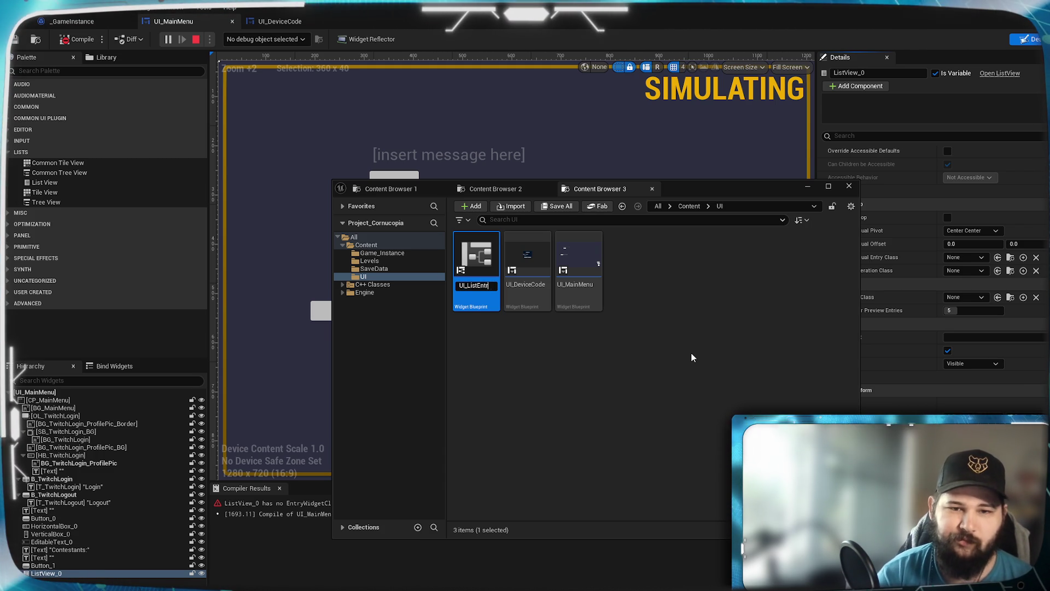
type("y")
key("Return")
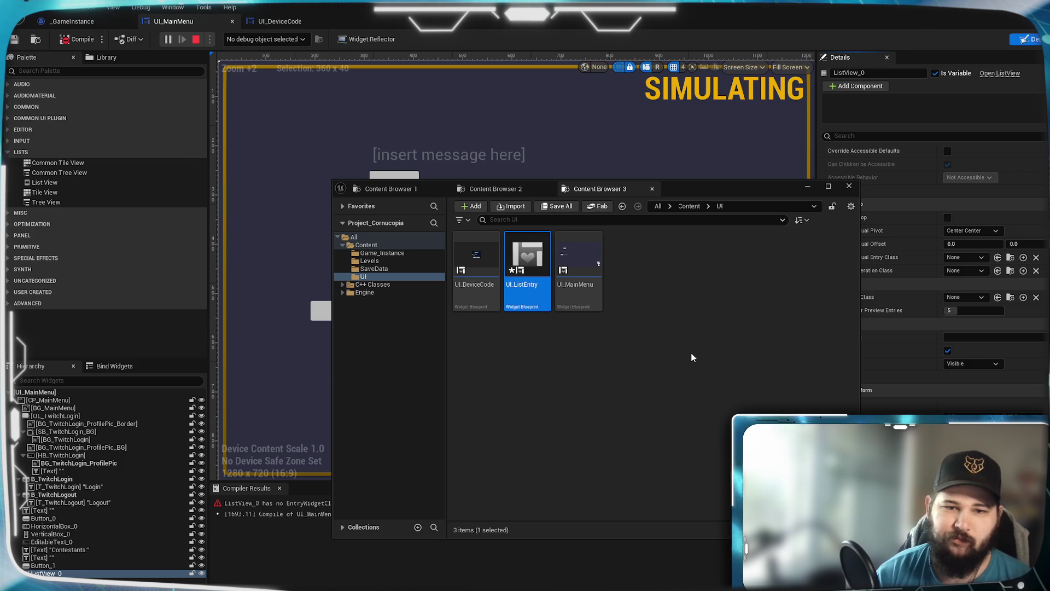
double_click(541, 303)
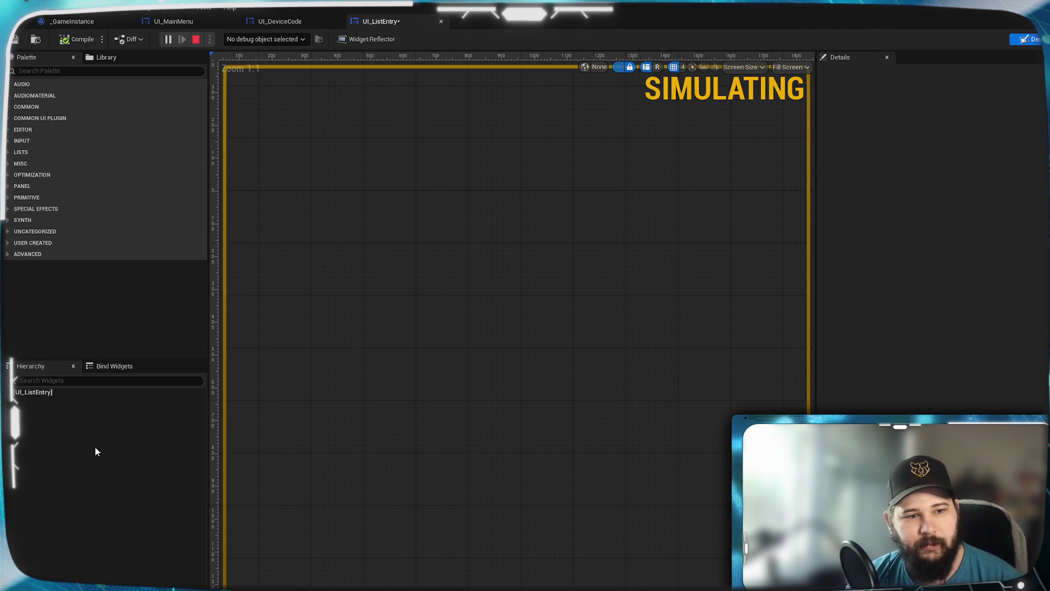
Step: Select UI_ListEntry's root in the Hierarchy, then return to the UI_MainMenu tab
left_click(44, 393)
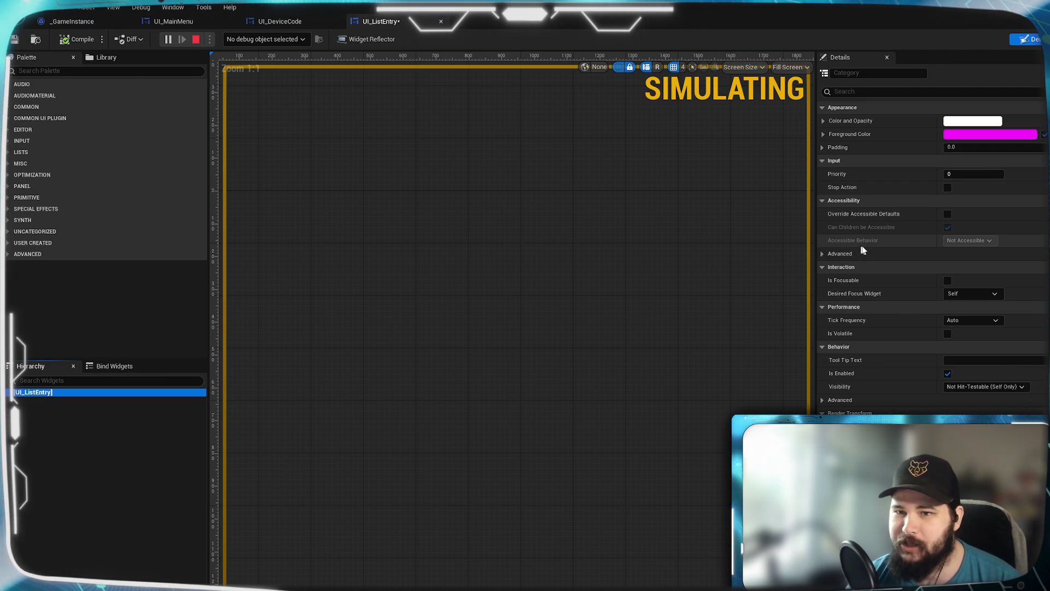
scroll(894, 371, "down", 1)
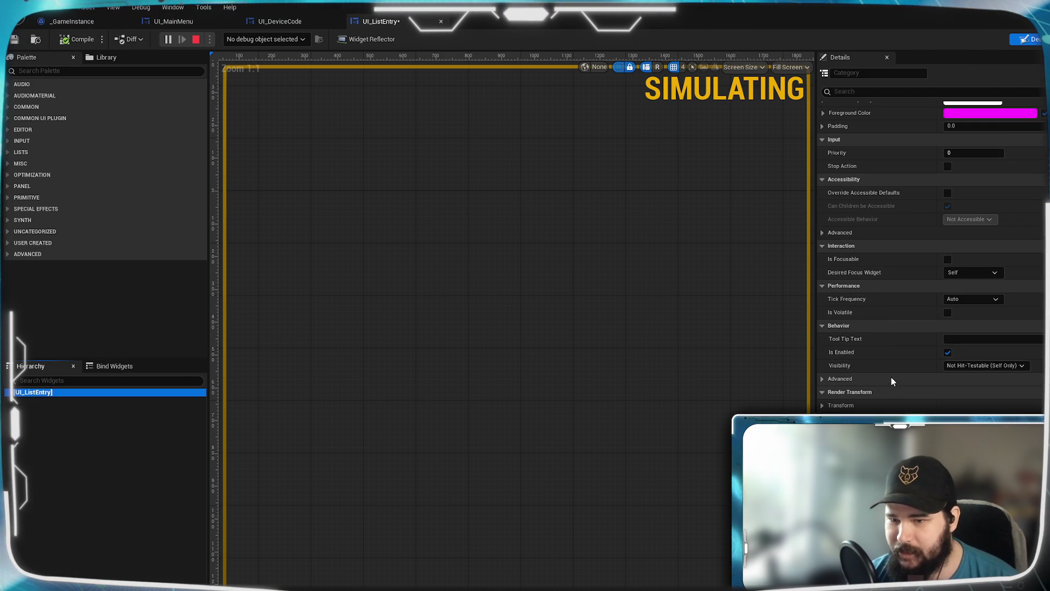
scroll(892, 378, "up", 1)
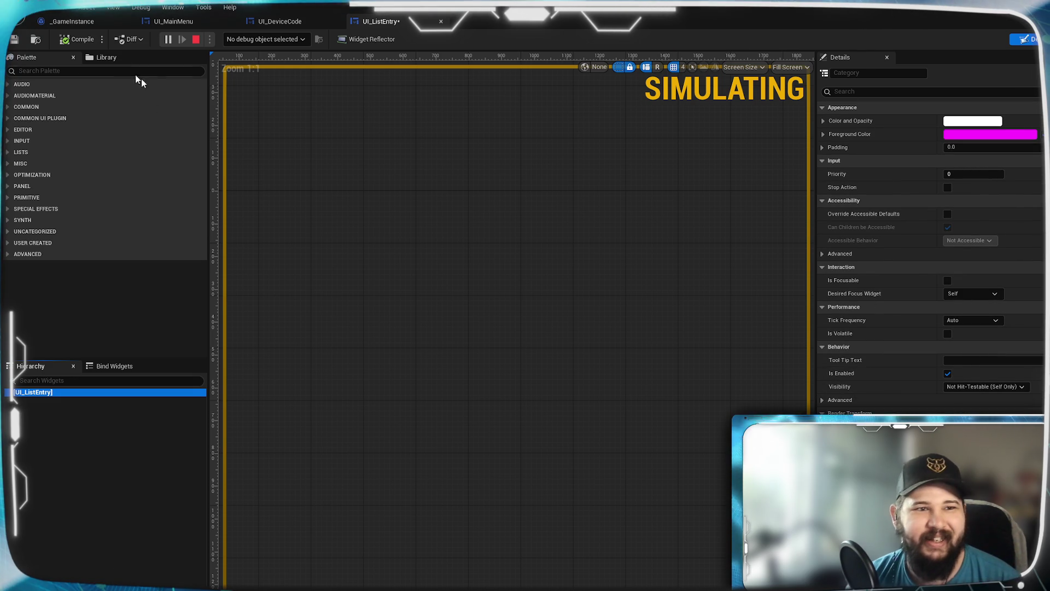
left_click(174, 21)
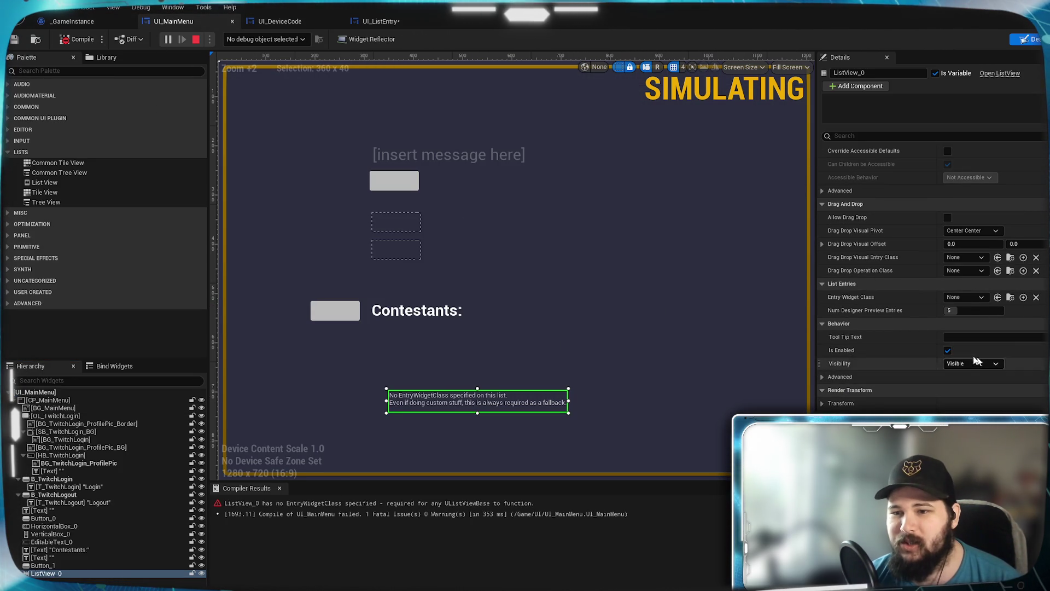
Step: Create NewUserWidget in the UI folder as ListView_0's Entry Widget Class
scroll(976, 383, "down", 2)
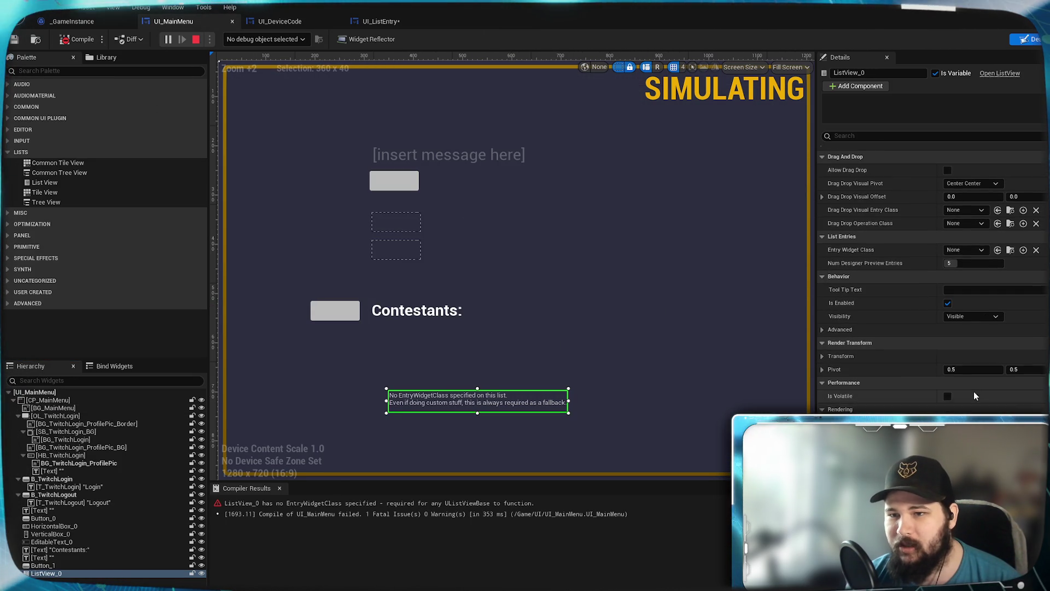
scroll(974, 392, "up", 1)
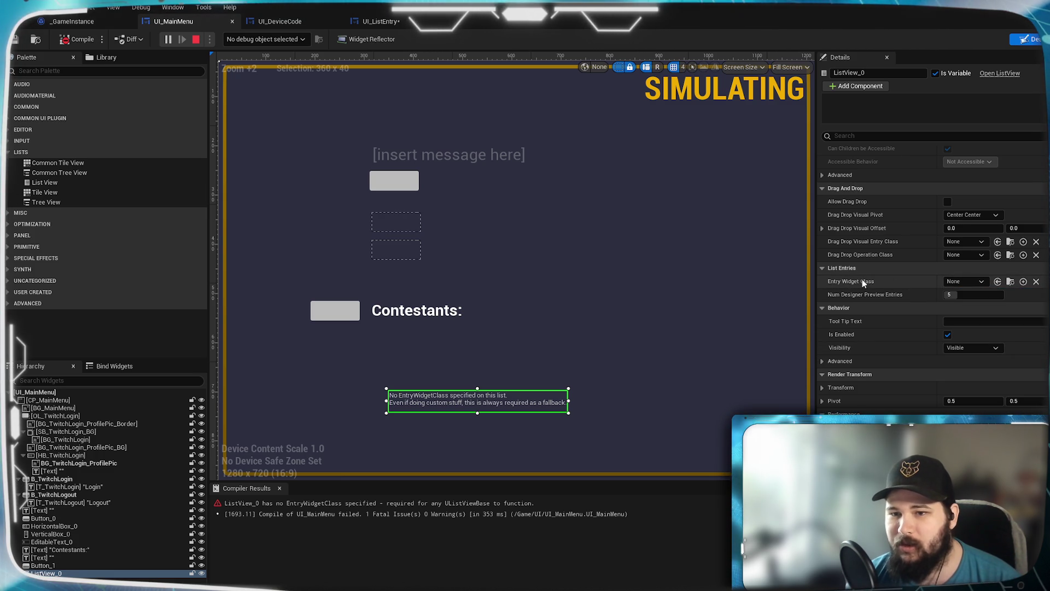
left_click(1023, 283)
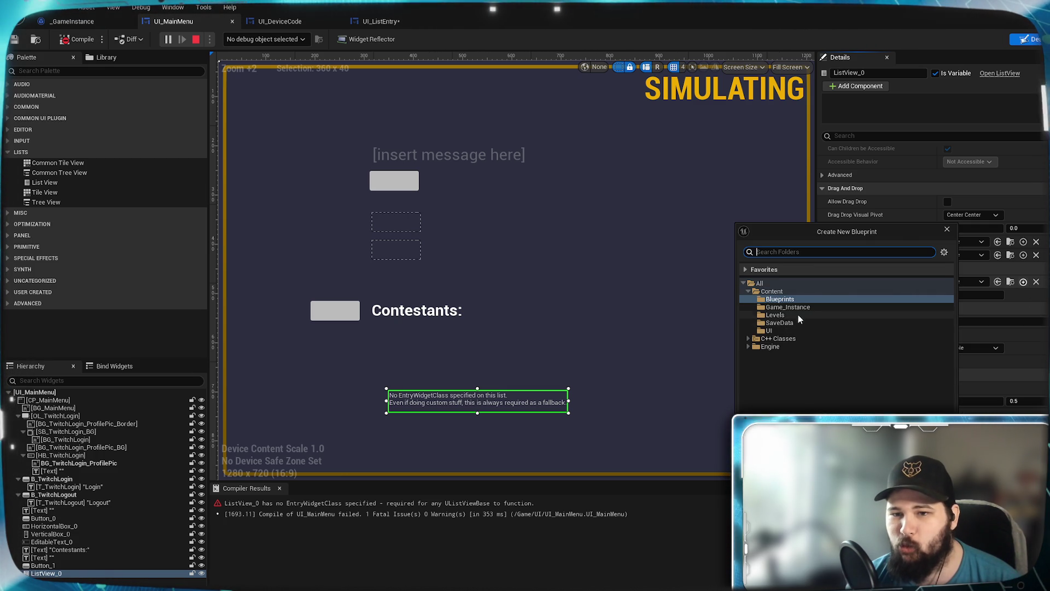
left_click(785, 331)
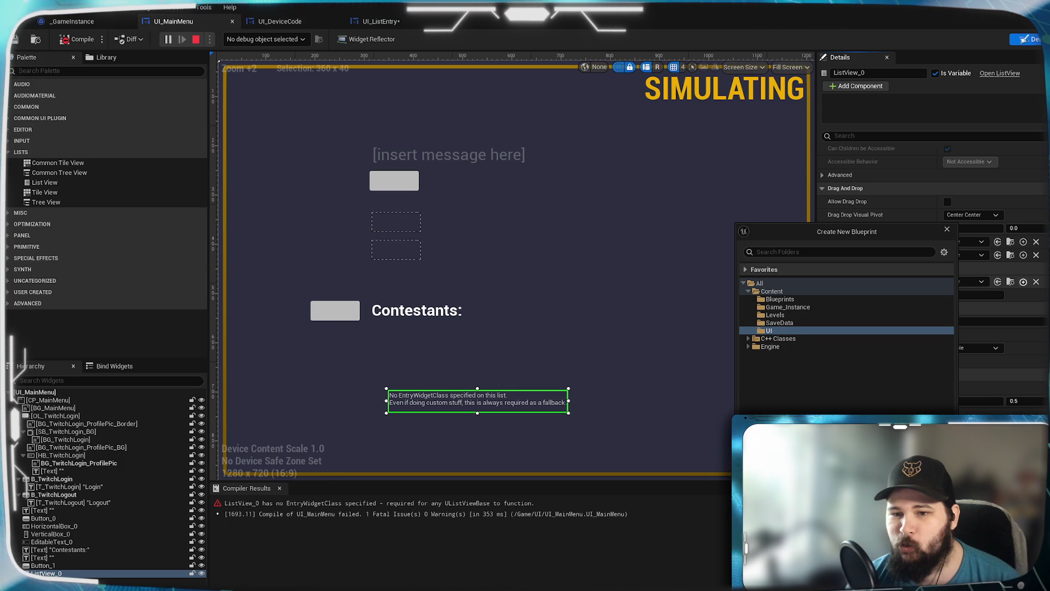
key("Return")
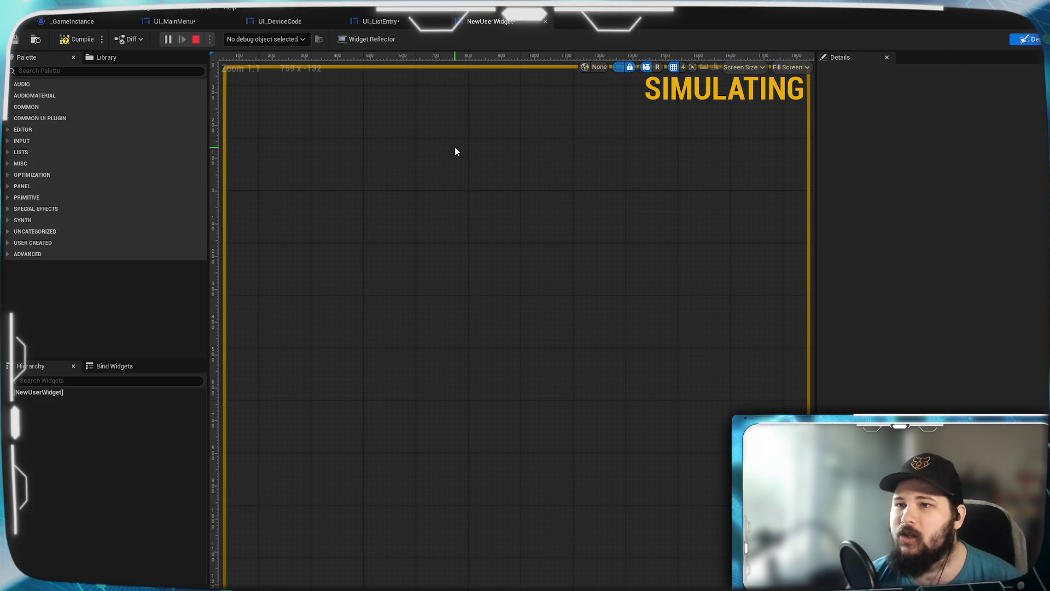
left_click(176, 21)
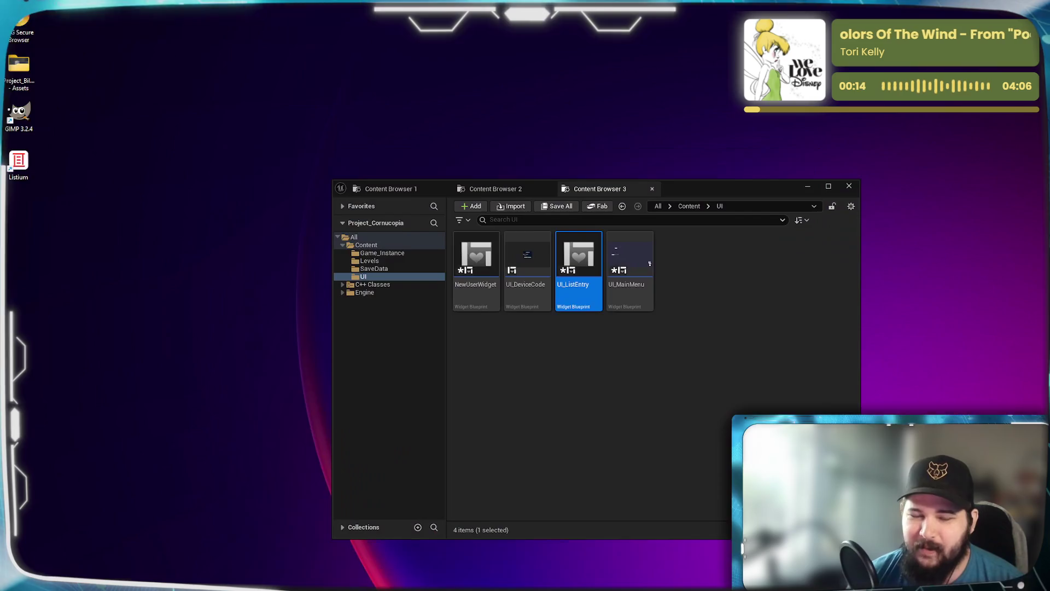
Step: Clear the UI folder asset selection and dismiss the floating Content Browser 3
left_click(650, 383)
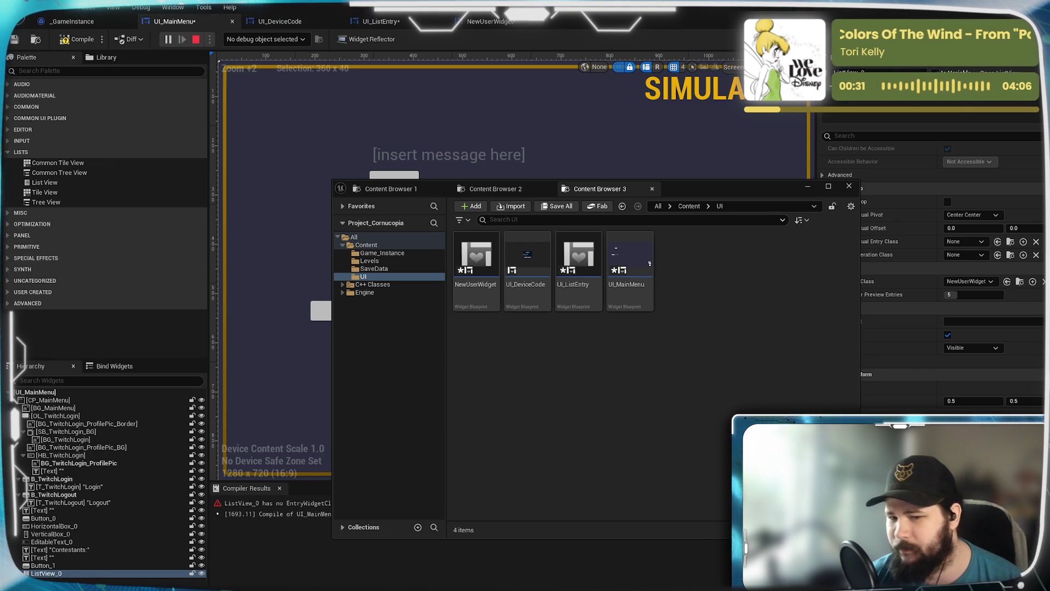
key("ctrl+space")
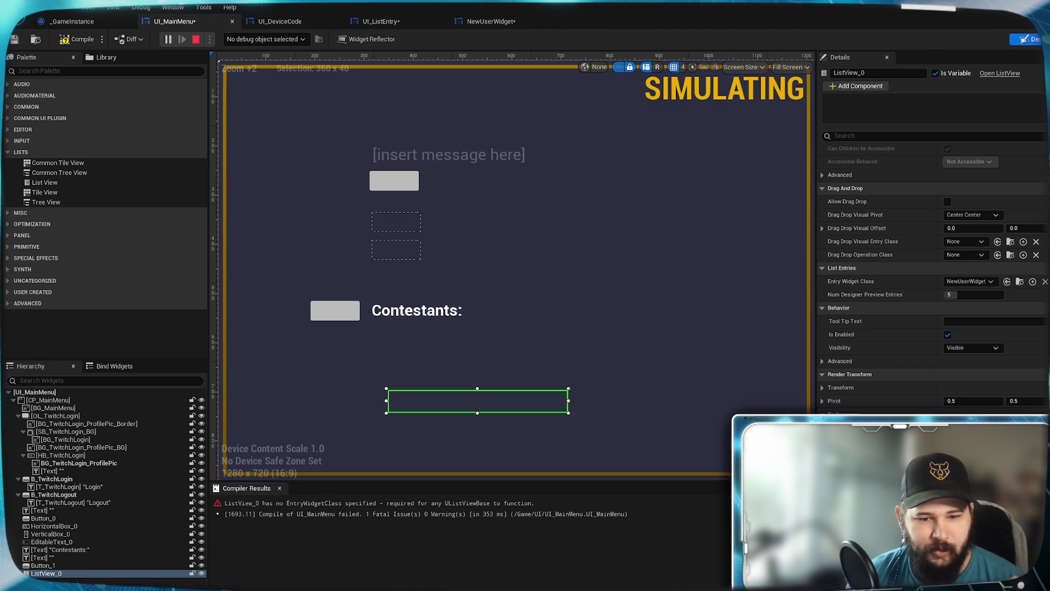
key("alt+Tab")
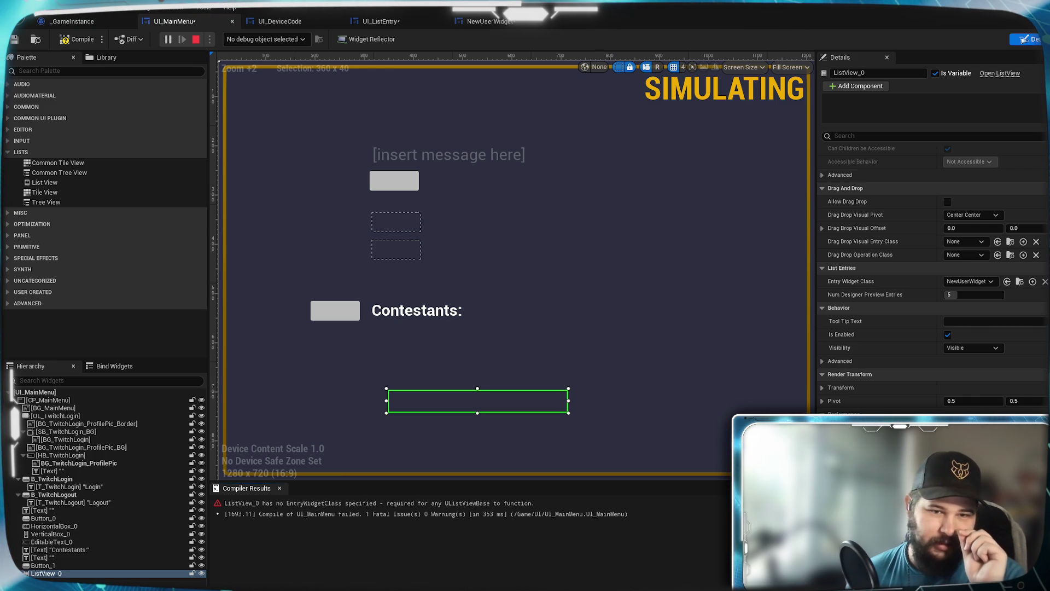
left_click_drag(428, 399, 413, 343)
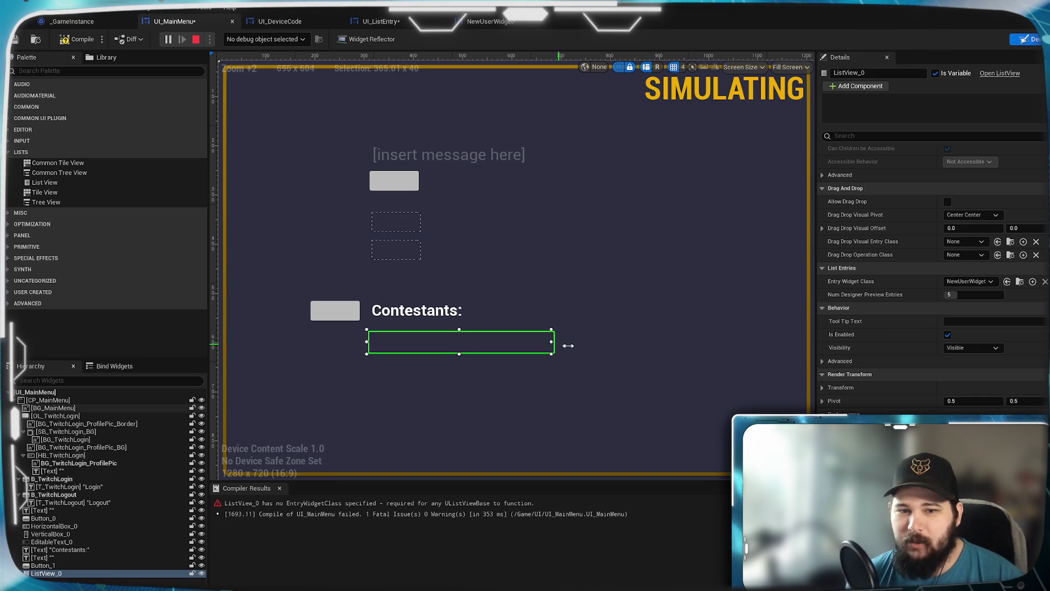
Step: Narrow ListView_0 to about 213×40 and bring up the UI folder's assets
left_click_drag(584, 348, 483, 347)
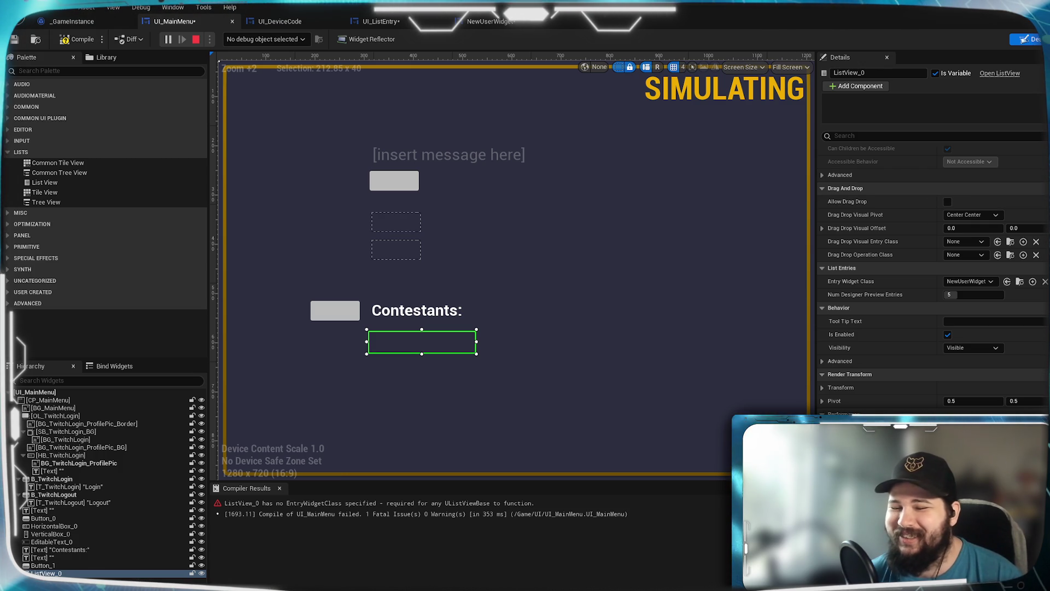
key("alt+Tab")
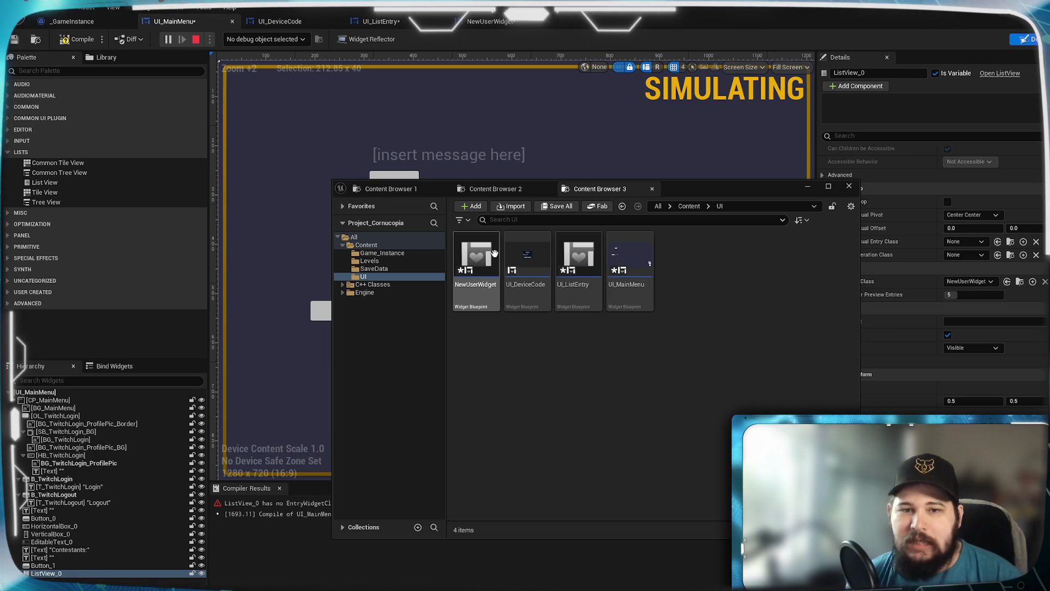
Step: Open the UI_ListEntry widget blueprint from the Content Browser
left_click(578, 268)
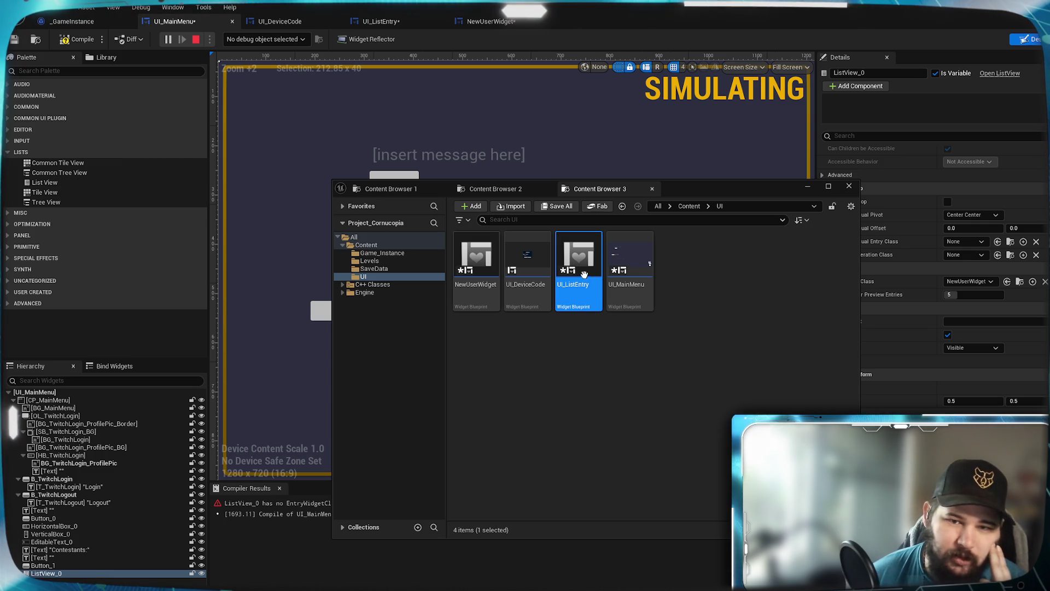
right_click(585, 277)
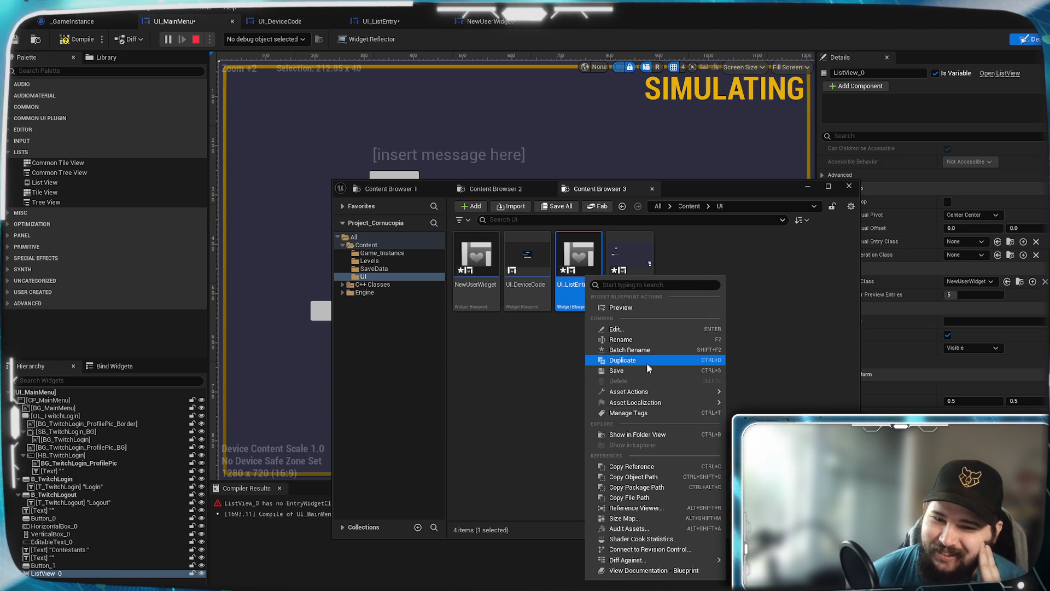
mouse_move(635, 391)
left_click(563, 393)
Step: Compile the NewUserWidget entry widget, stop the simulation, and reselect UI_ListEntry from UI_MainMenu
left_click(389, 23)
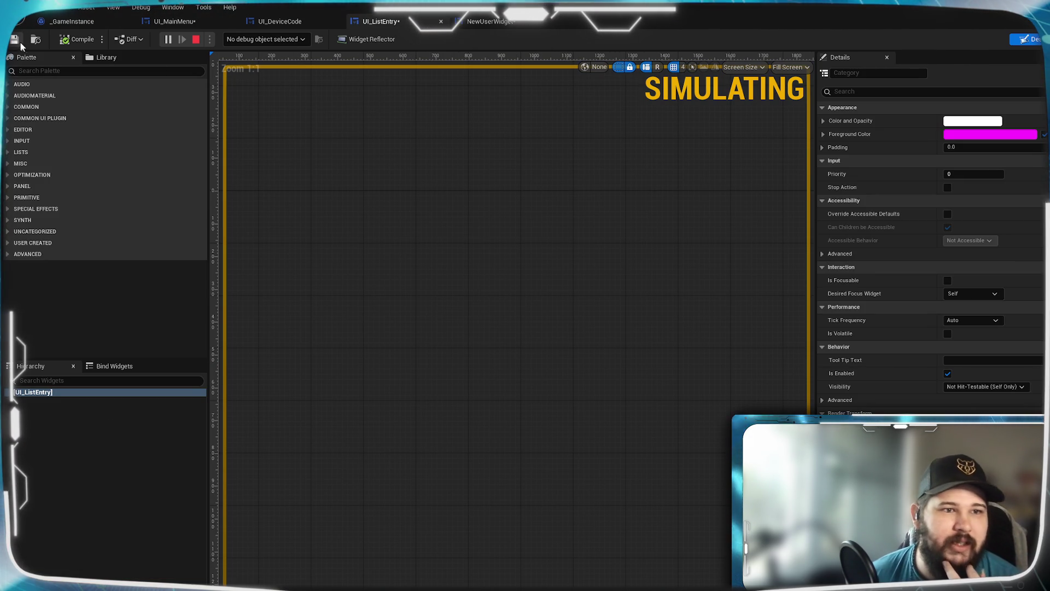
left_click(493, 25)
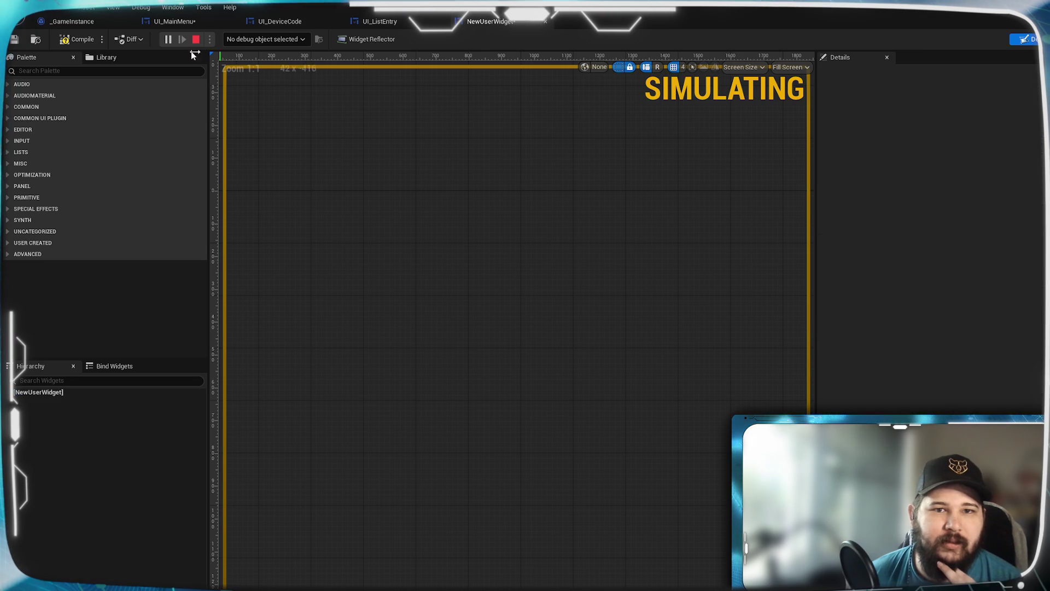
left_click(79, 39)
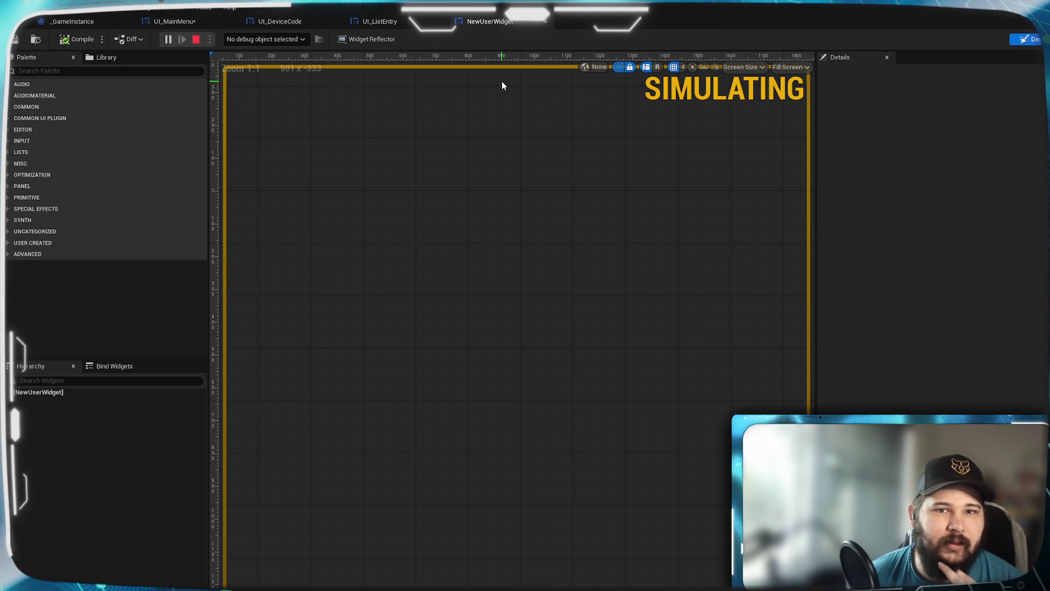
left_click(198, 39)
left_click(184, 22)
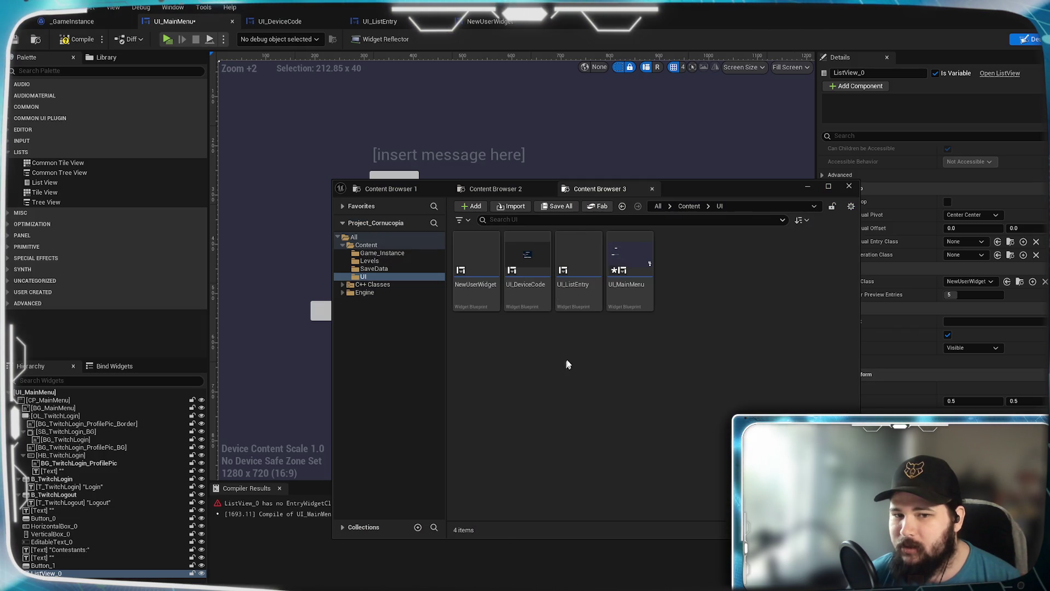
left_click(583, 273)
Step: Delete the UI_ListEntry asset and confirm the deletion
right_click(584, 273)
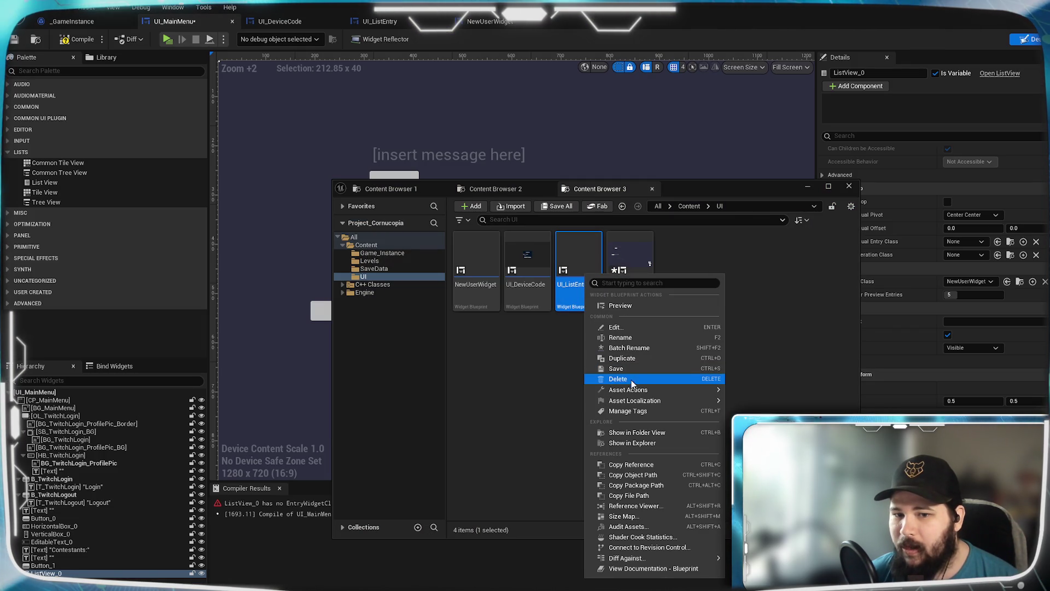
left_click(609, 361)
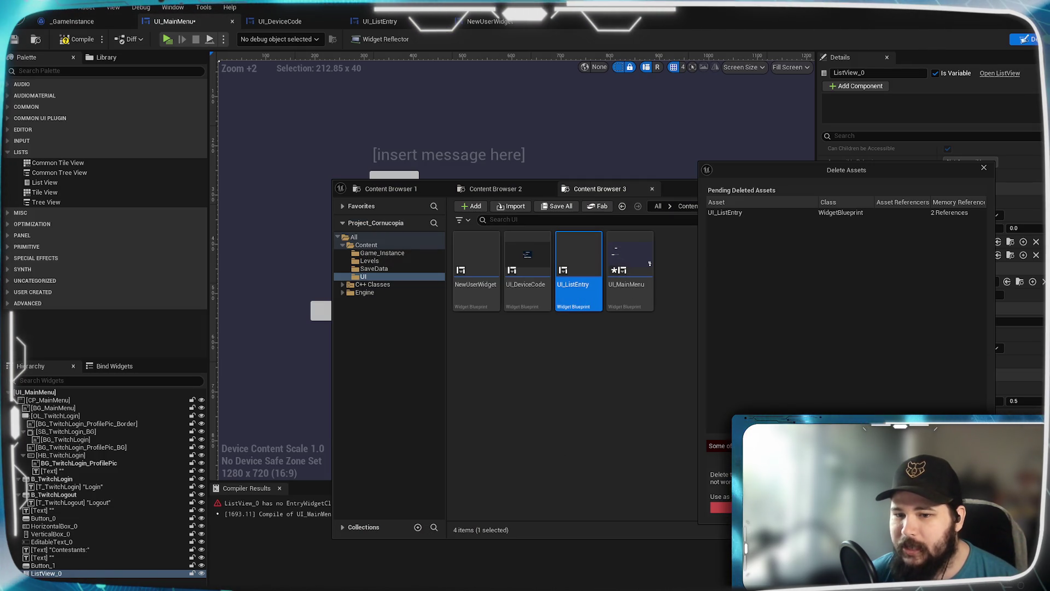
left_click(476, 284)
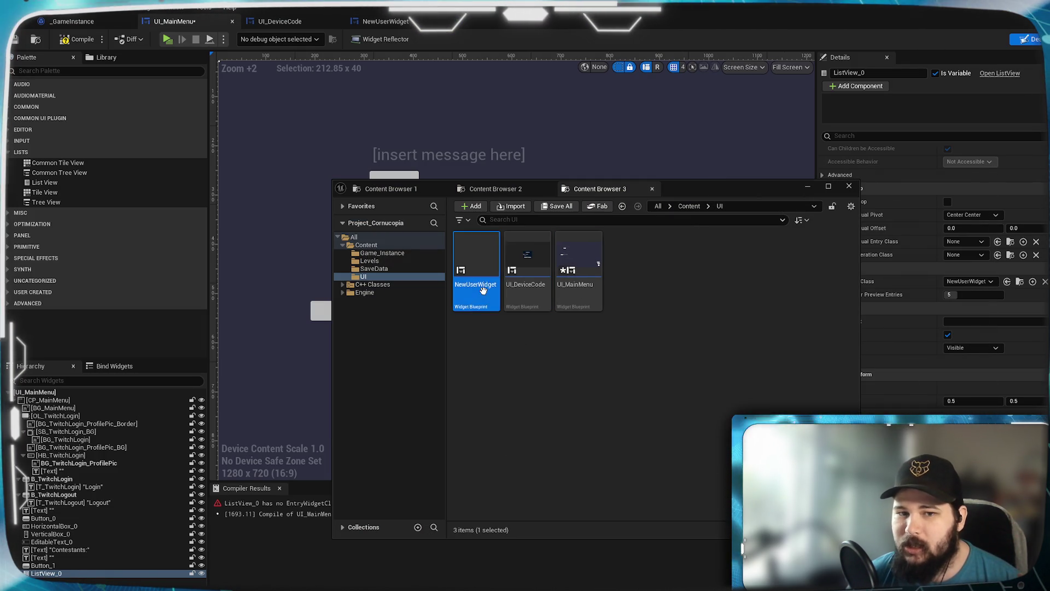
Step: Rename NewUserWidget to UI_GiveawayList
key("F2")
type("UI_")
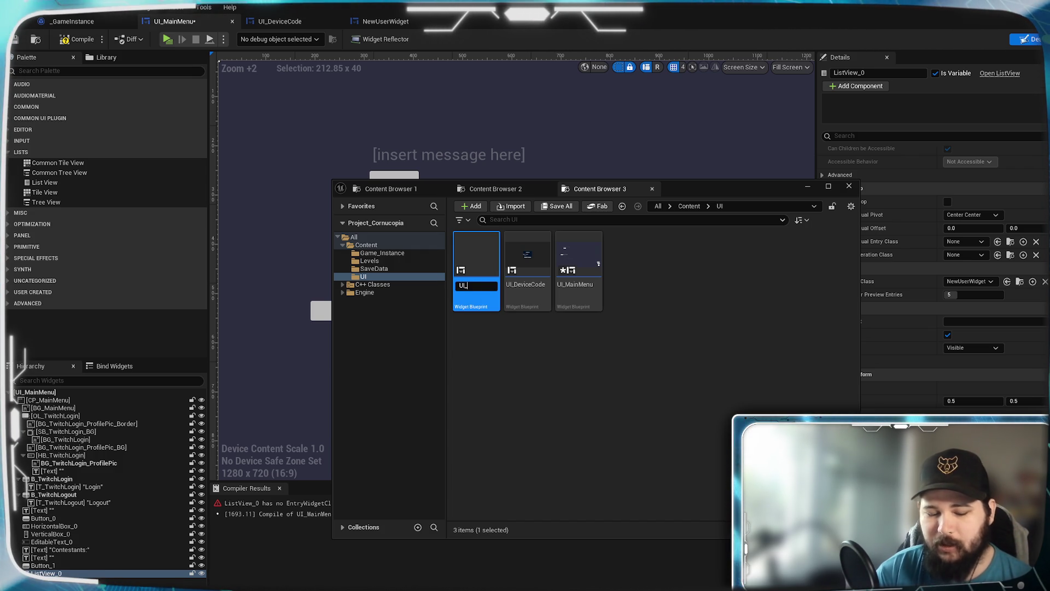
type("GiveawayList")
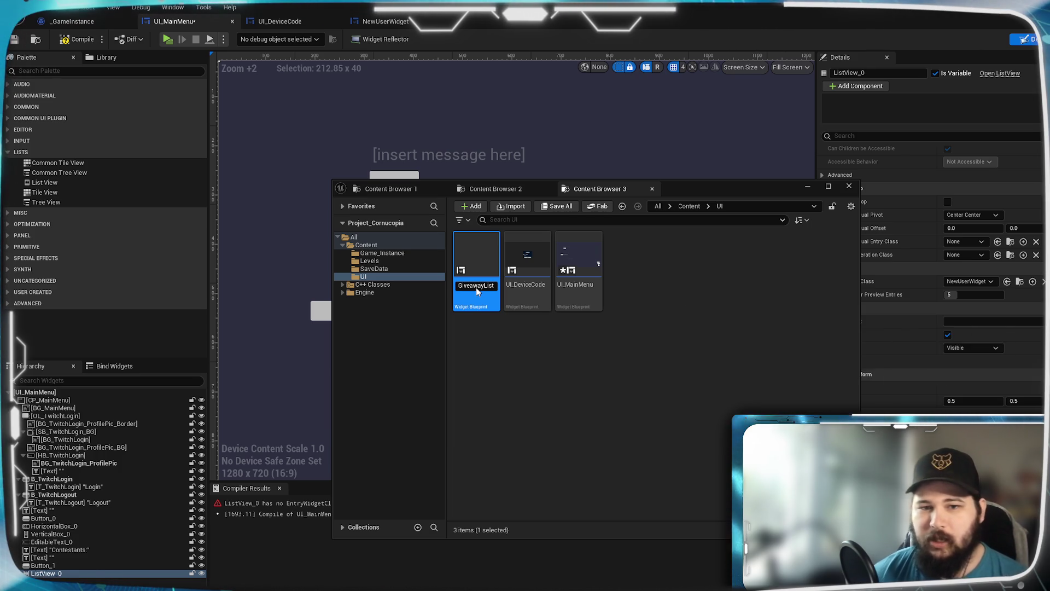
left_click(567, 415)
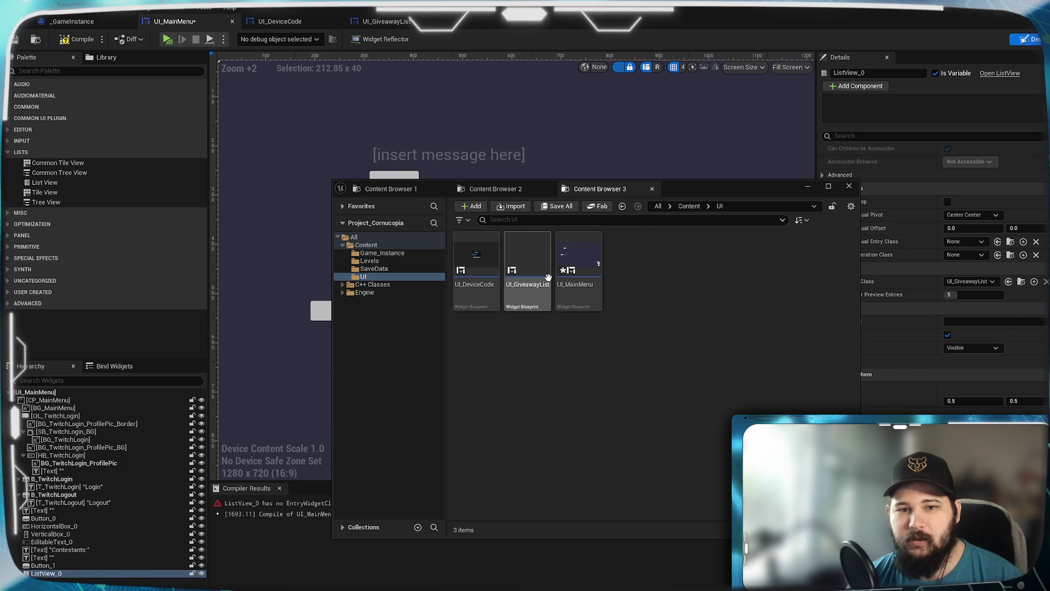
Step: Open the UI_GiveawayList widget and compare it with the UI_MainMenu layout
double_click(526, 275)
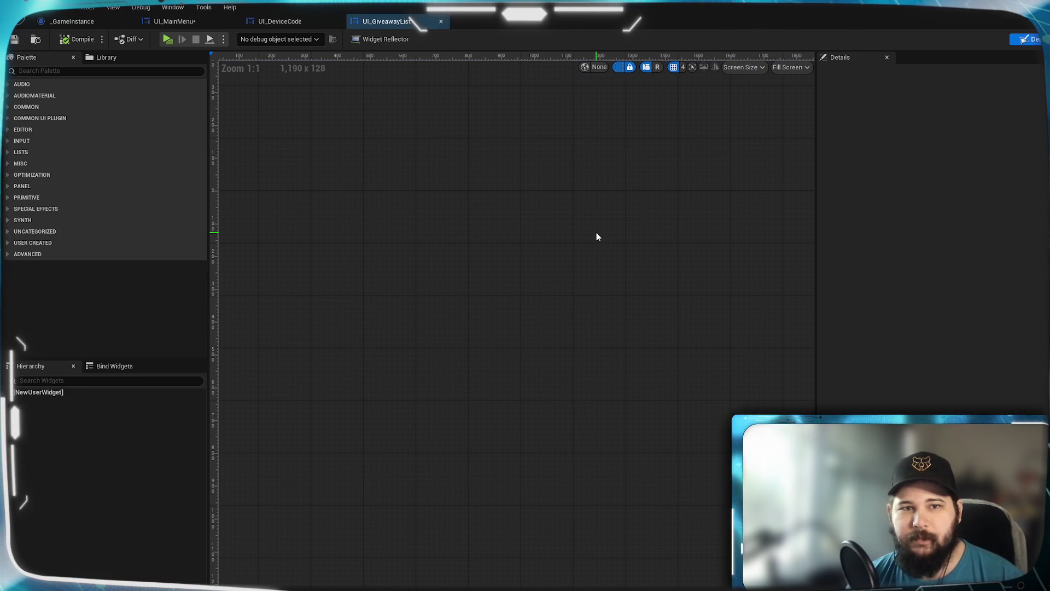
left_click(221, 24)
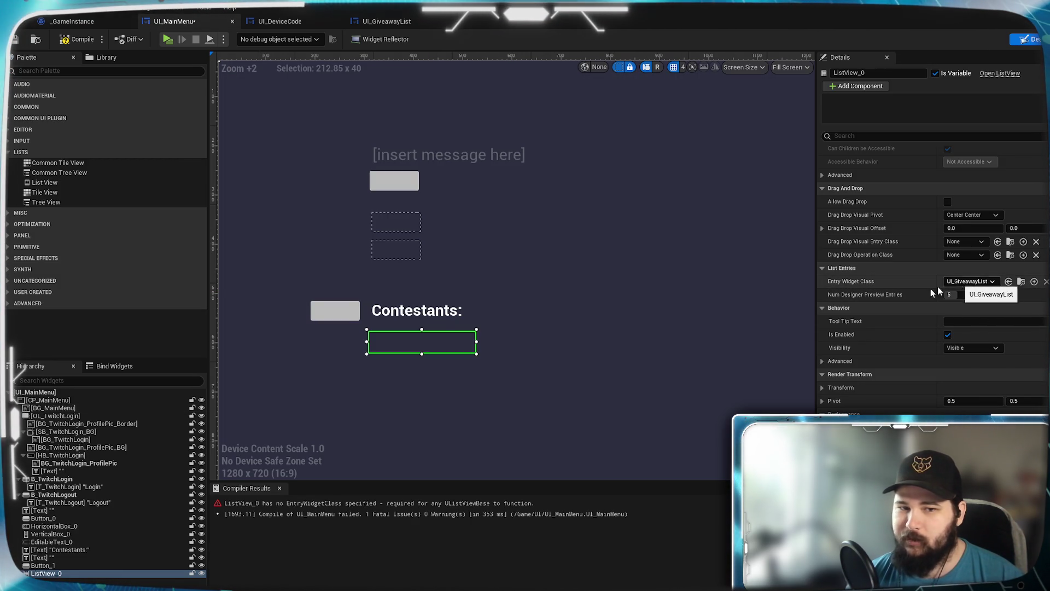
mouse_move(443, 345)
left_mouse_down()
mouse_move(463, 370)
mouse_move(652, 327)
left_mouse_up()
left_click(384, 21)
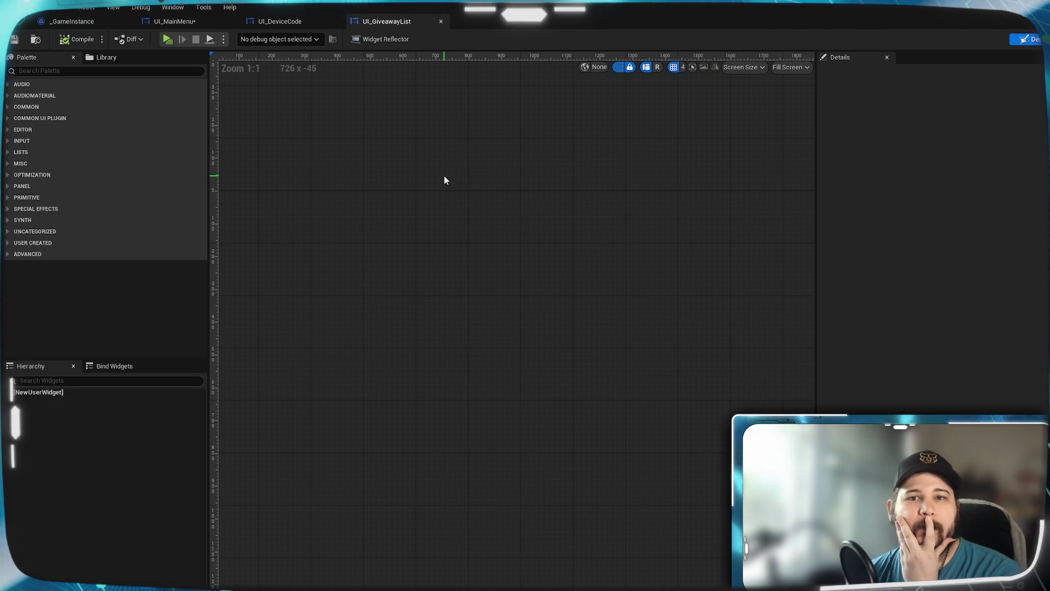
mouse_move(418, 179)
left_mouse_down()
mouse_move(516, 162)
mouse_move(523, 185)
left_mouse_up()
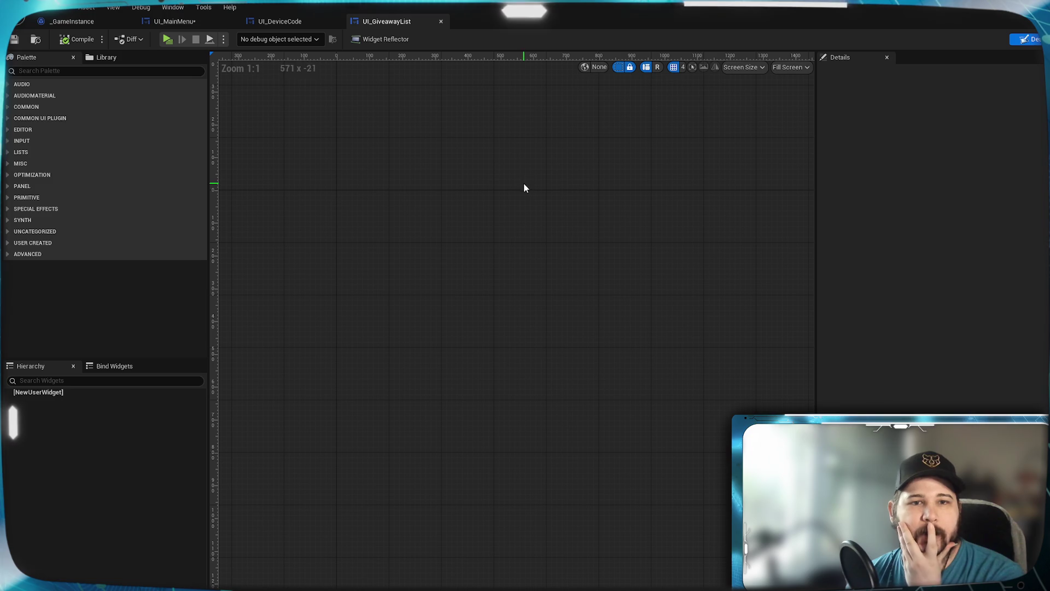
Step: Inspect the UI_GiveawayList root entry, then close its editor
left_click(50, 393)
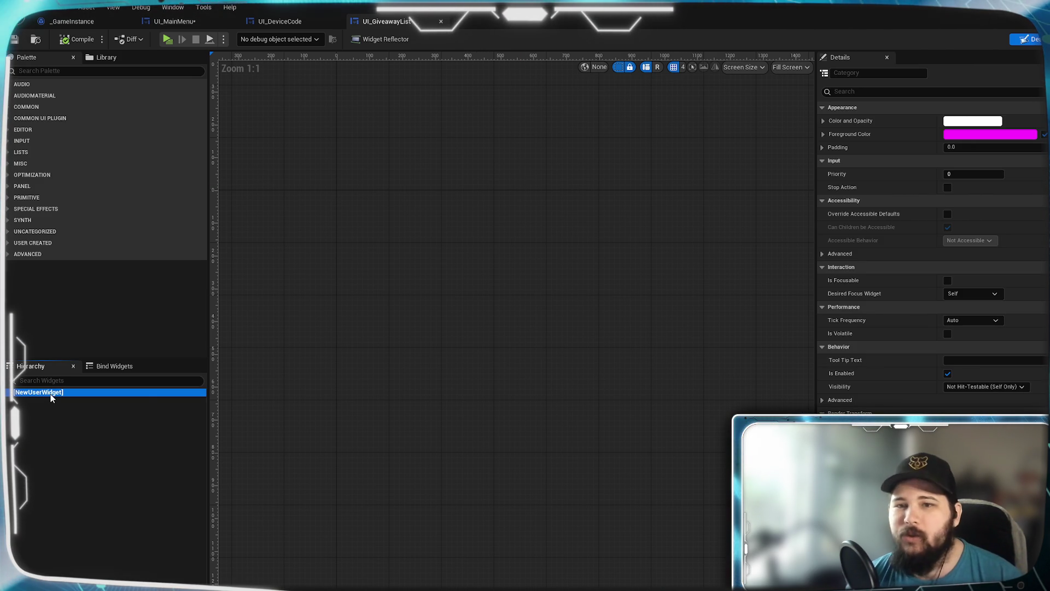
right_click(51, 393)
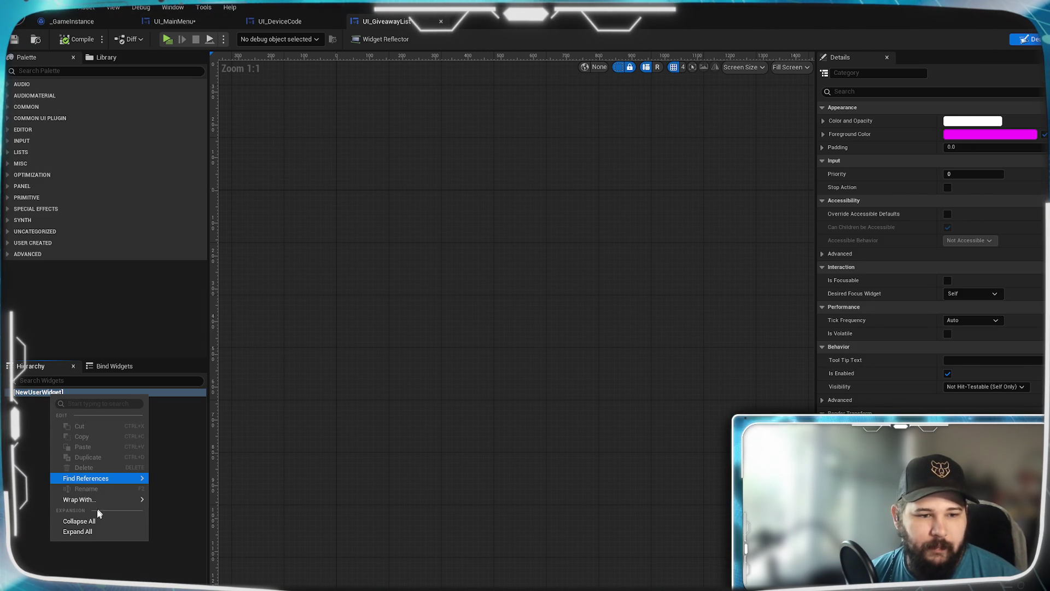
left_click(33, 395)
left_click(33, 394)
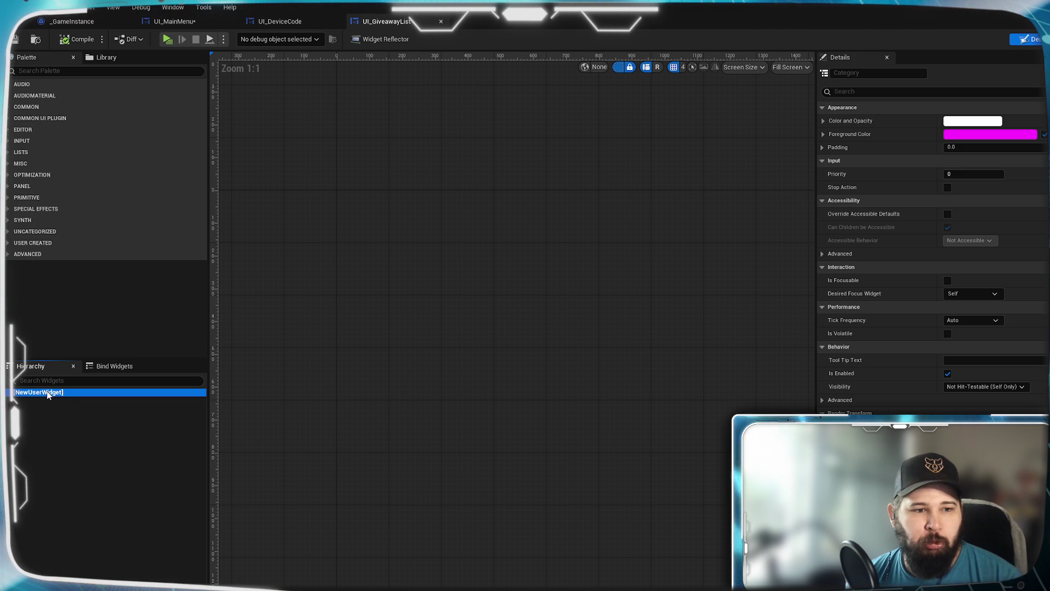
left_click(82, 432)
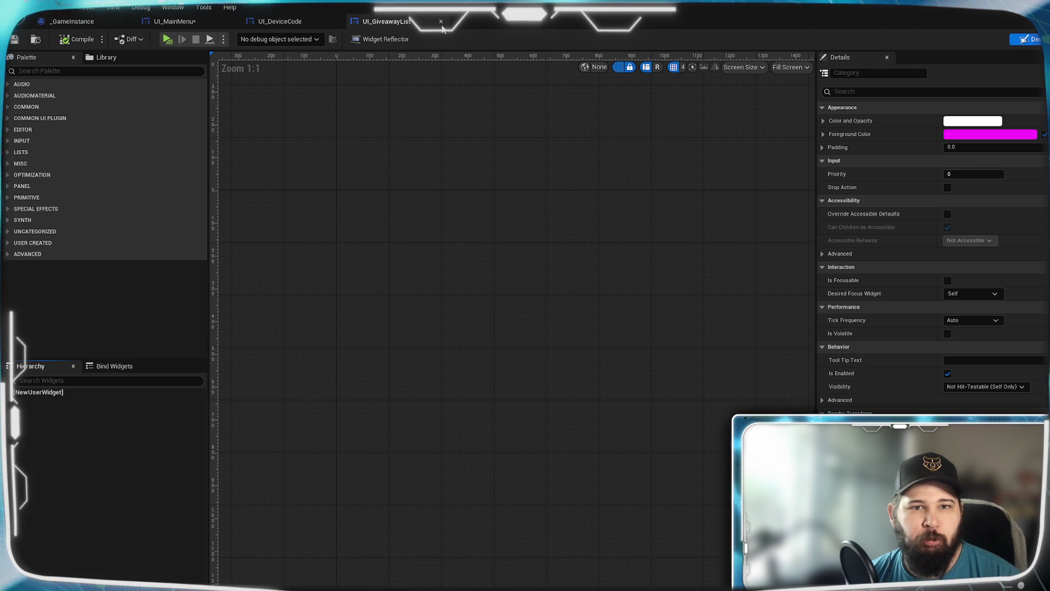
left_click(441, 22)
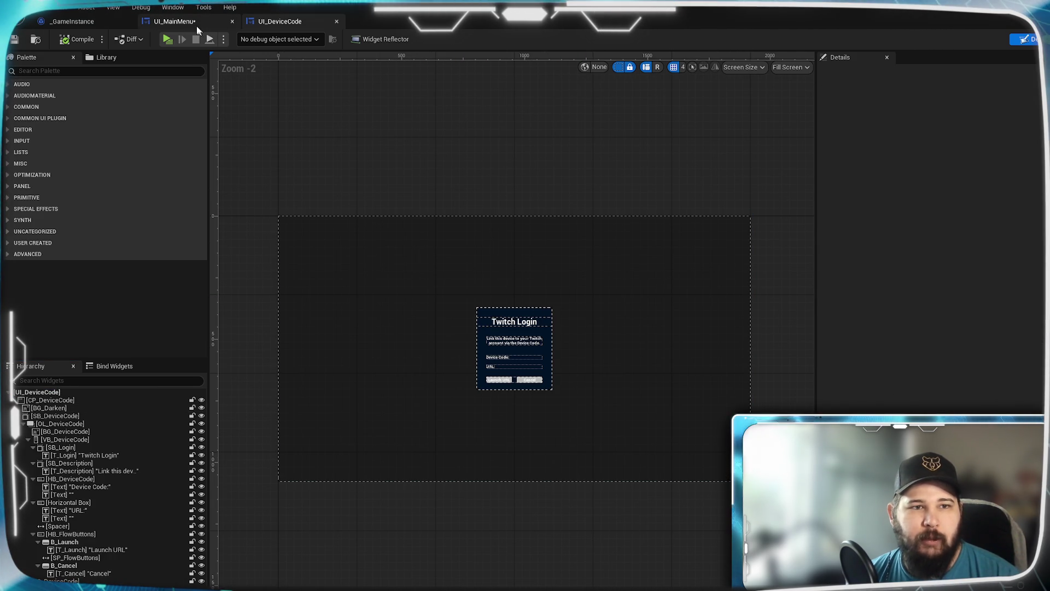
Step: Delete the UI_GiveawayList asset from Content/UI and reopen UI_MainMenu
left_click(169, 21)
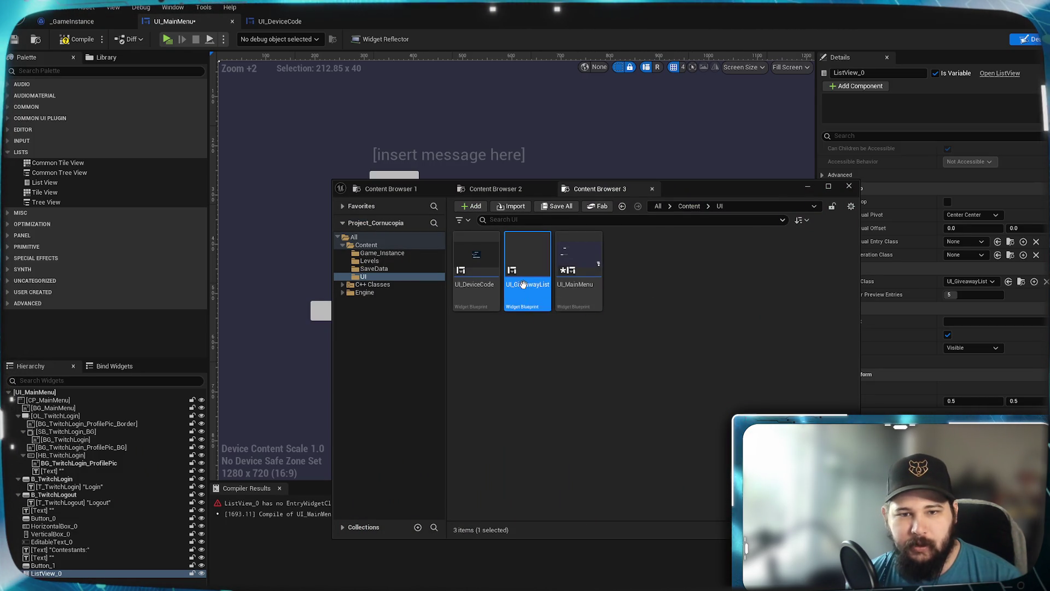
key("F2")
key("Return")
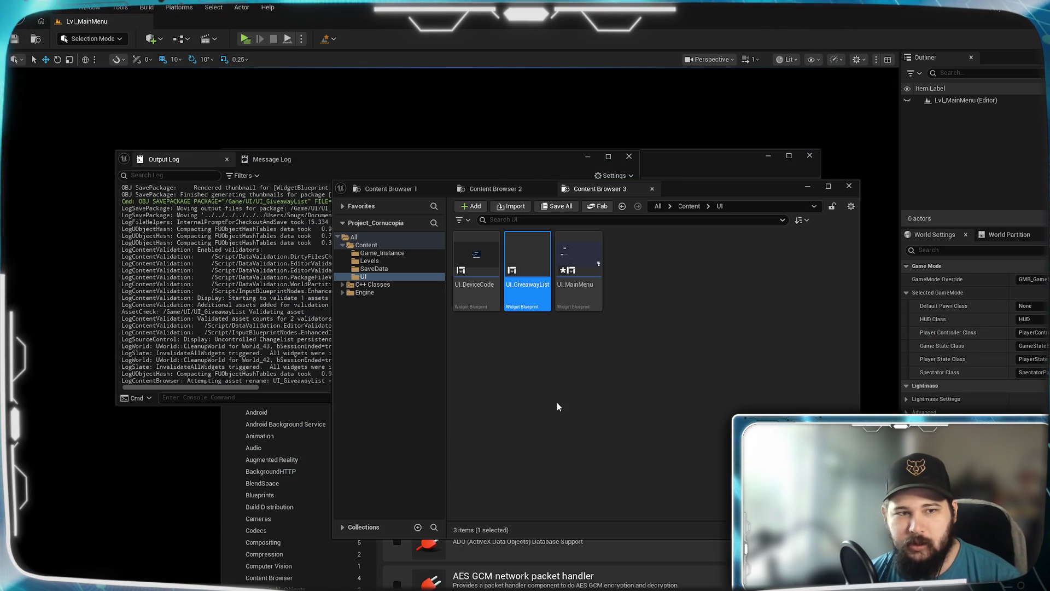
key("Delete")
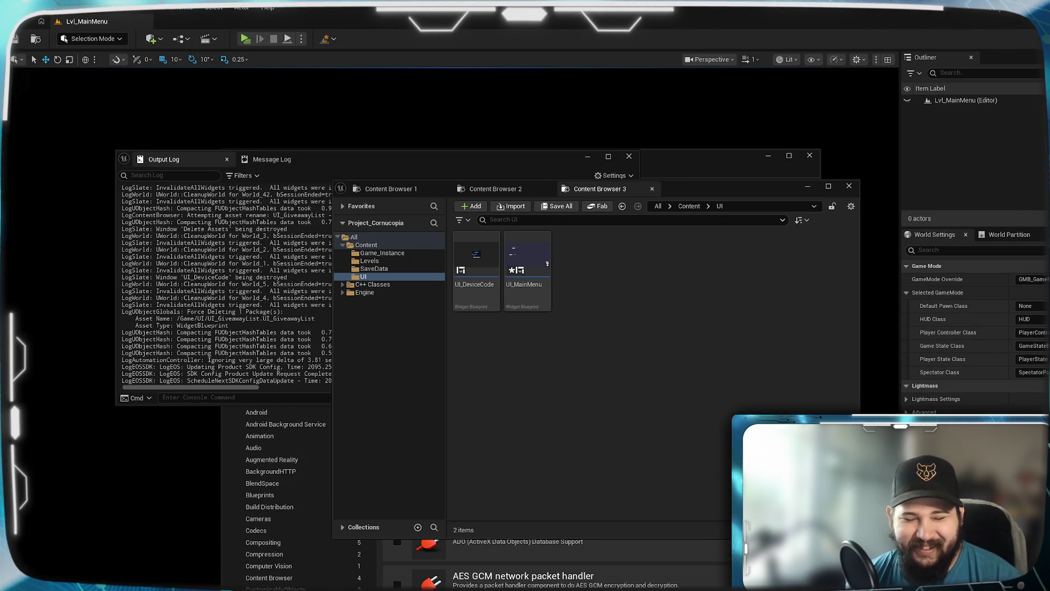
left_click(526, 273)
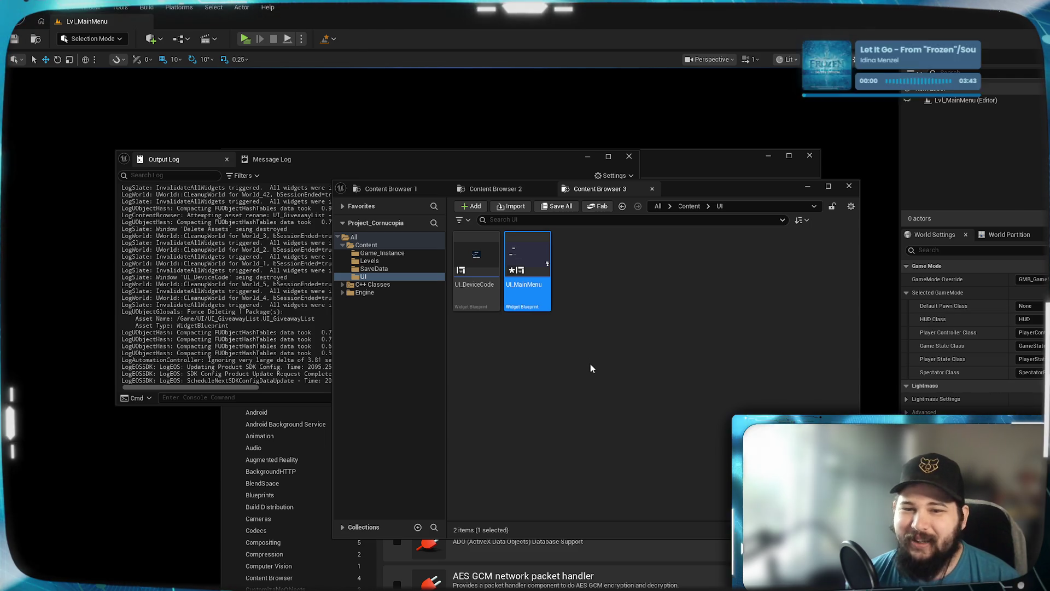
key("Return")
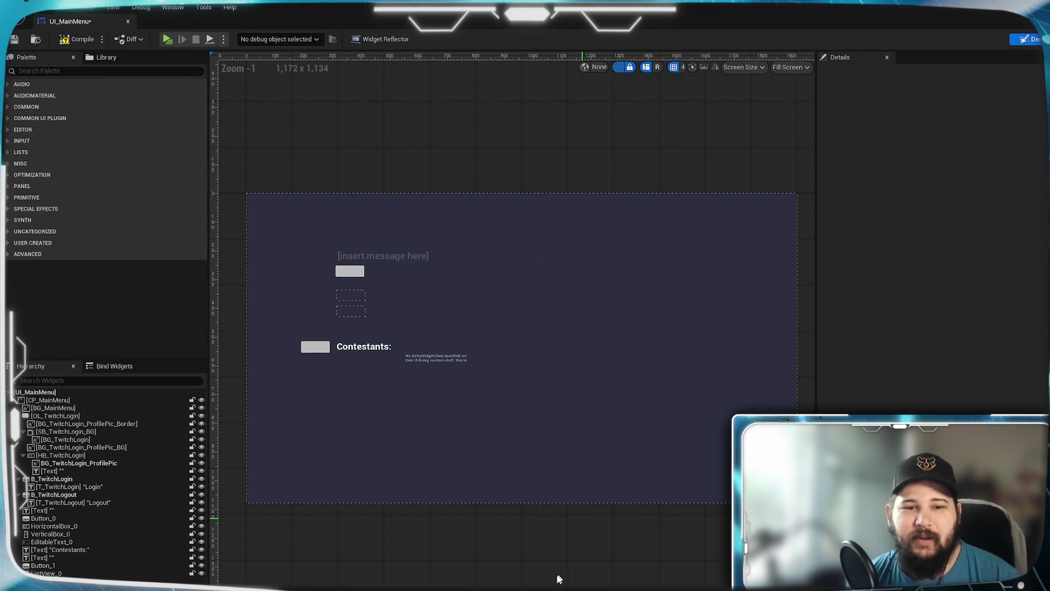
Step: Create a new Entry Widget Class blueprint for ListView_0, UI_GiveawayList, in the UI folder
left_click(425, 356)
scroll(431, 384, "up", 5)
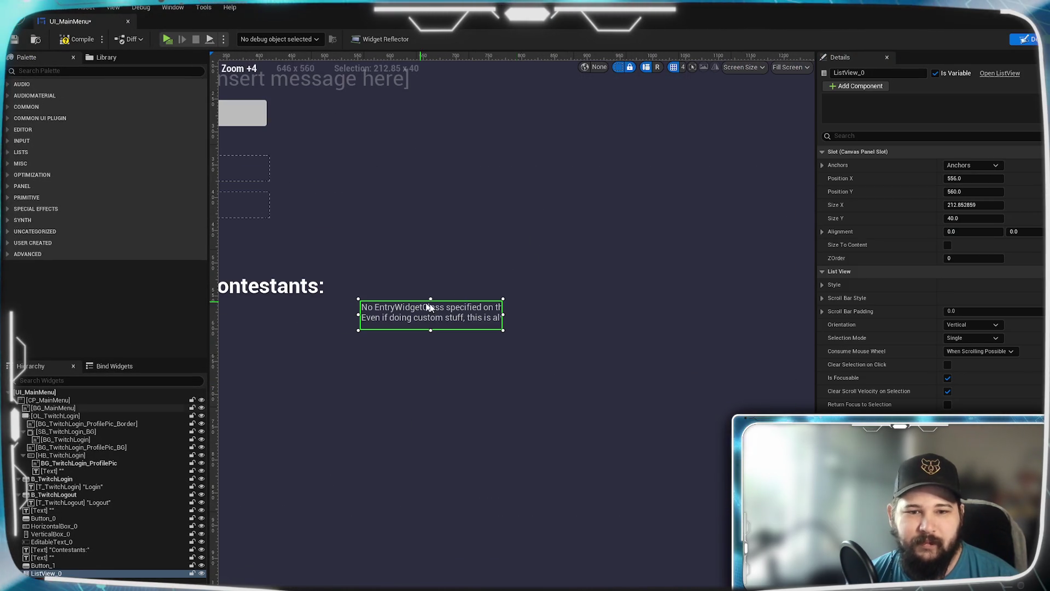
scroll(971, 399, "down", 10)
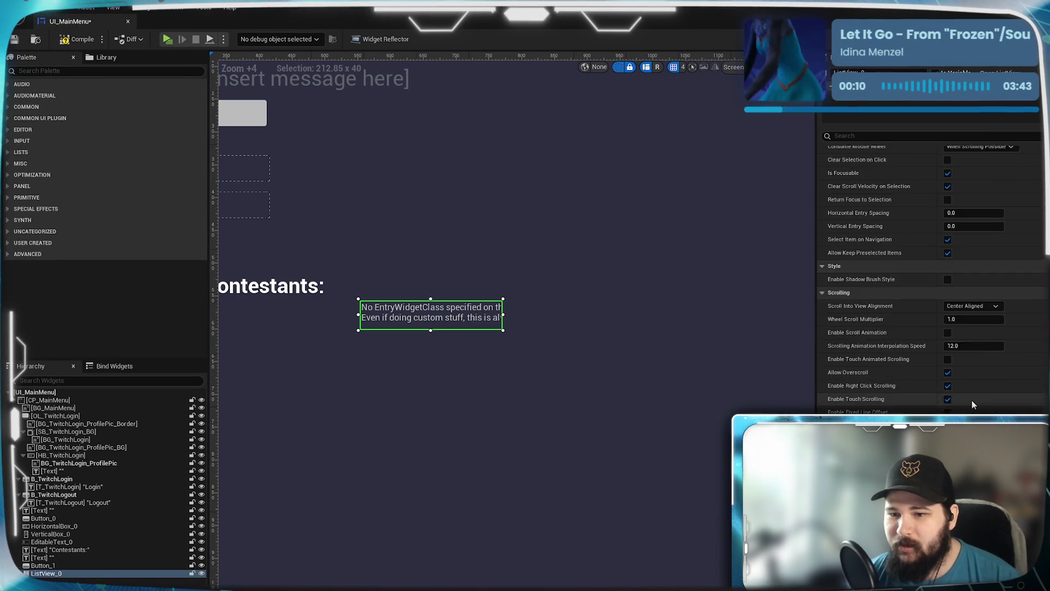
scroll(972, 402, "down", 5)
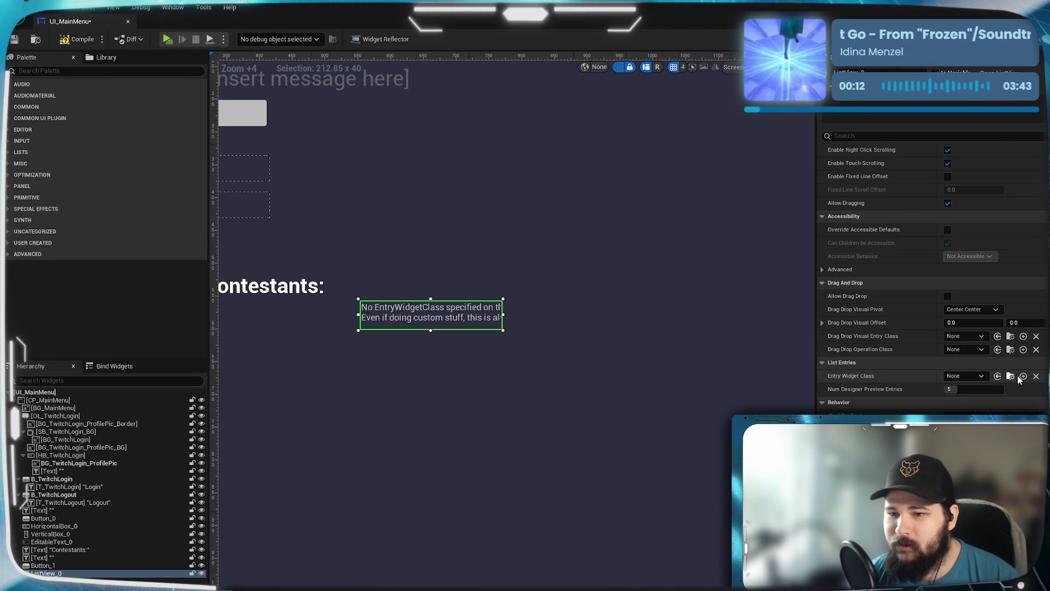
left_click(1023, 376)
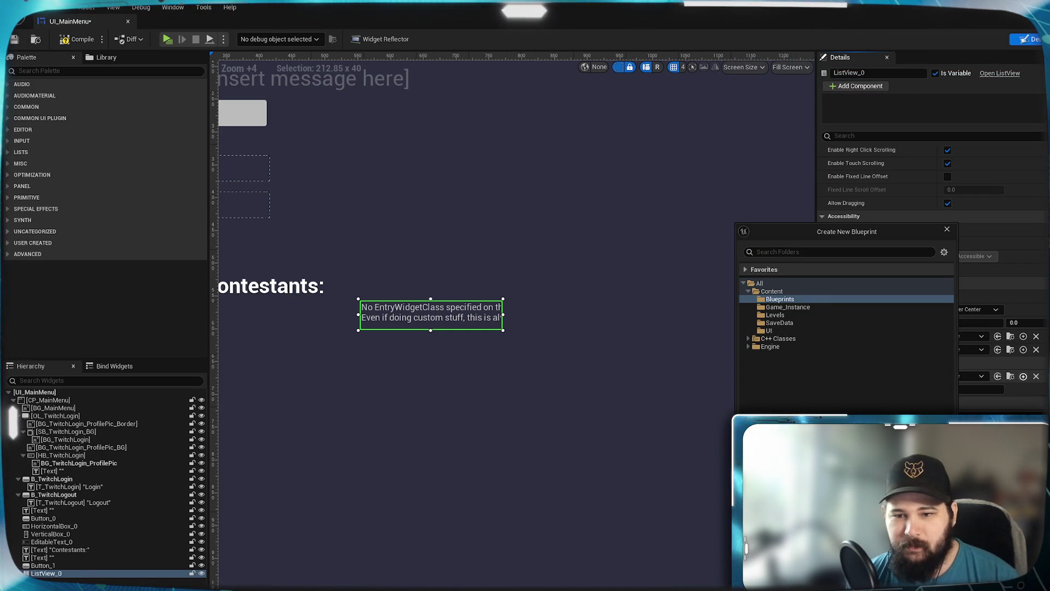
left_click(802, 330)
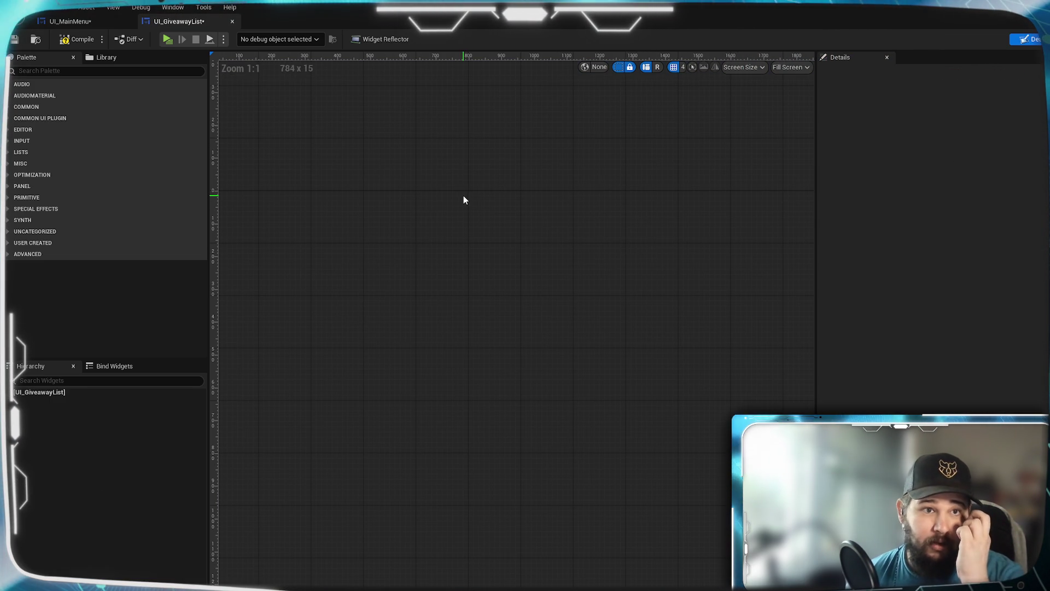
Step: Compile and save UI_GiveawayList, then add a Canvas Panel as its root
left_click(77, 39)
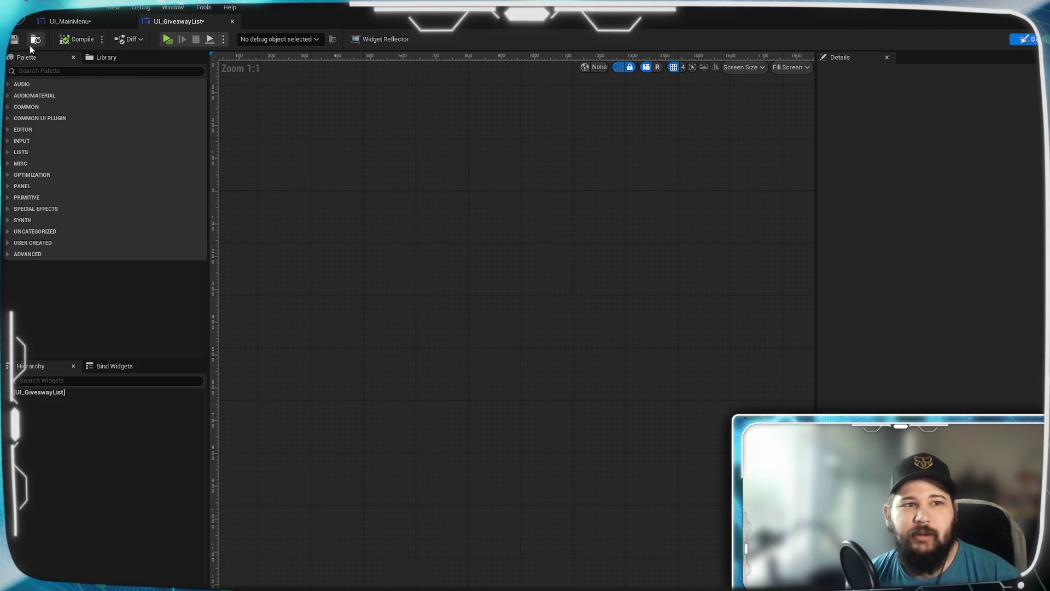
left_click(14, 41)
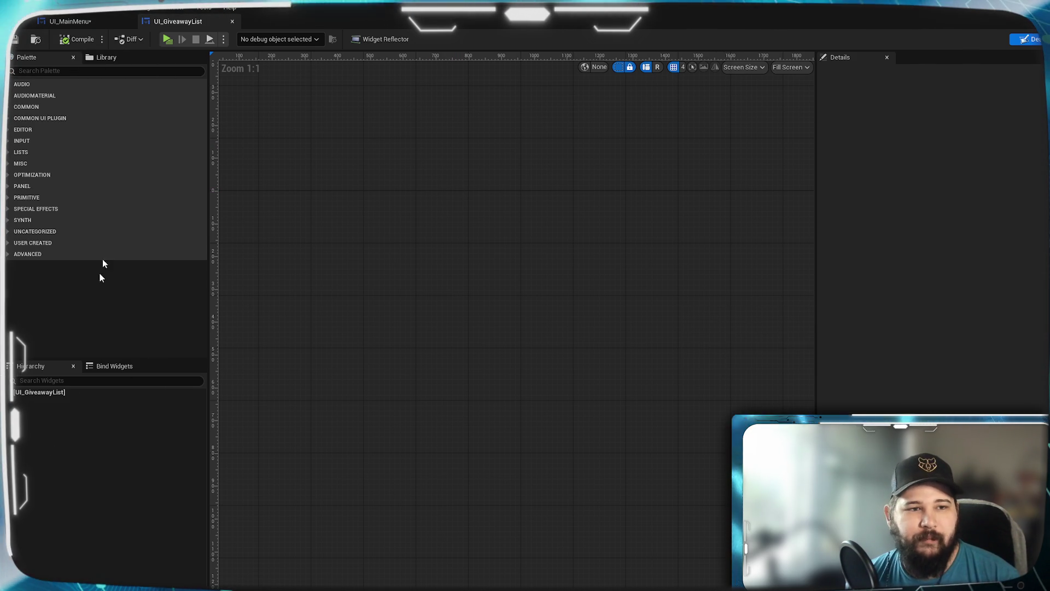
left_click(85, 71)
type("Canvas")
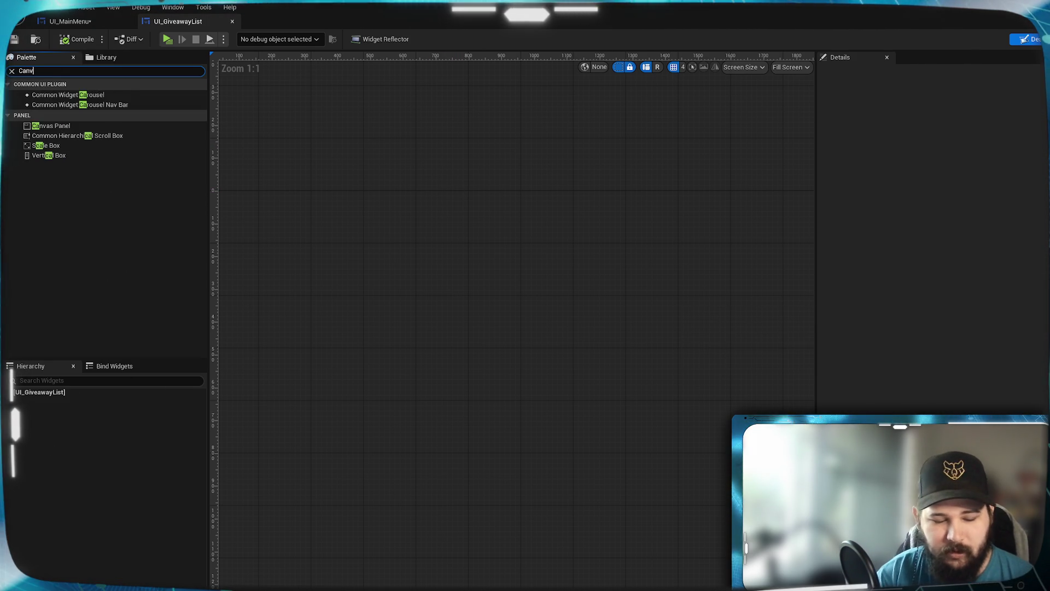
mouse_move(60, 95)
left_mouse_down()
mouse_move(75, 128)
mouse_move(78, 389)
left_mouse_up()
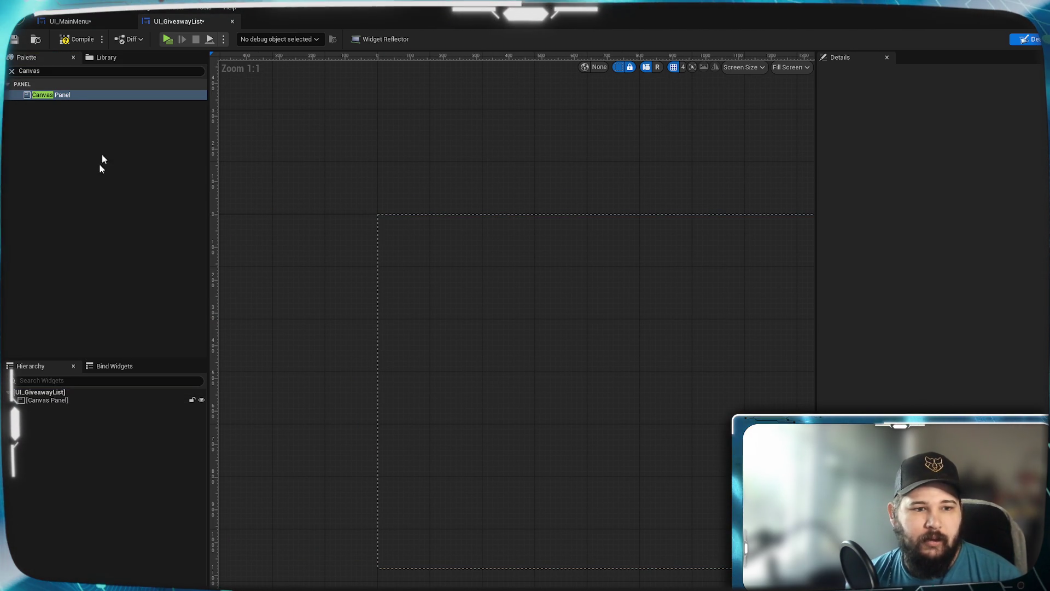
Step: Place an Overlay inside the Canvas Panel with an Image inside it
key("ctrl+f")
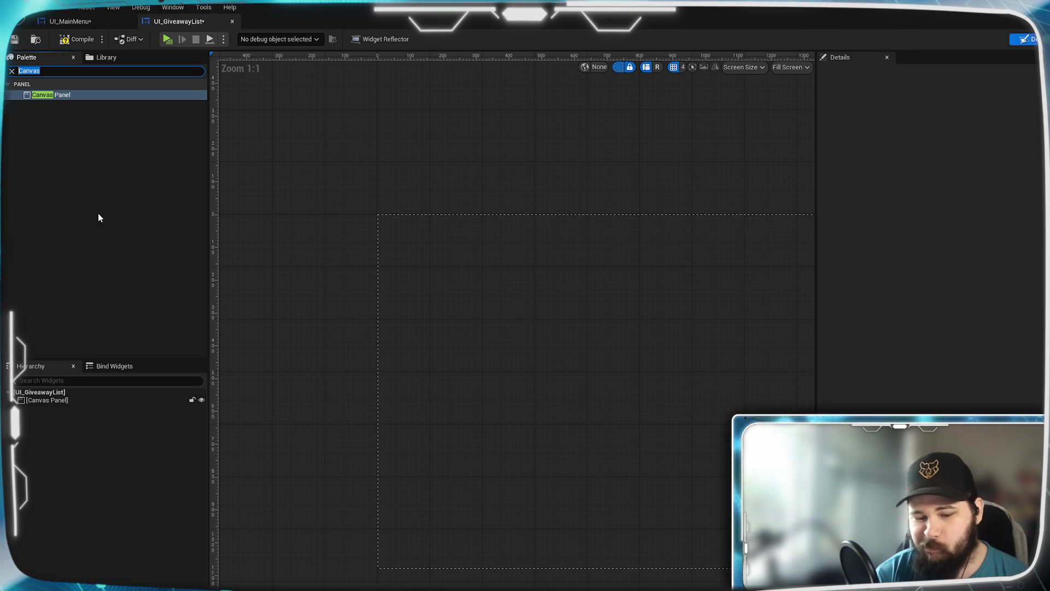
type("Ov")
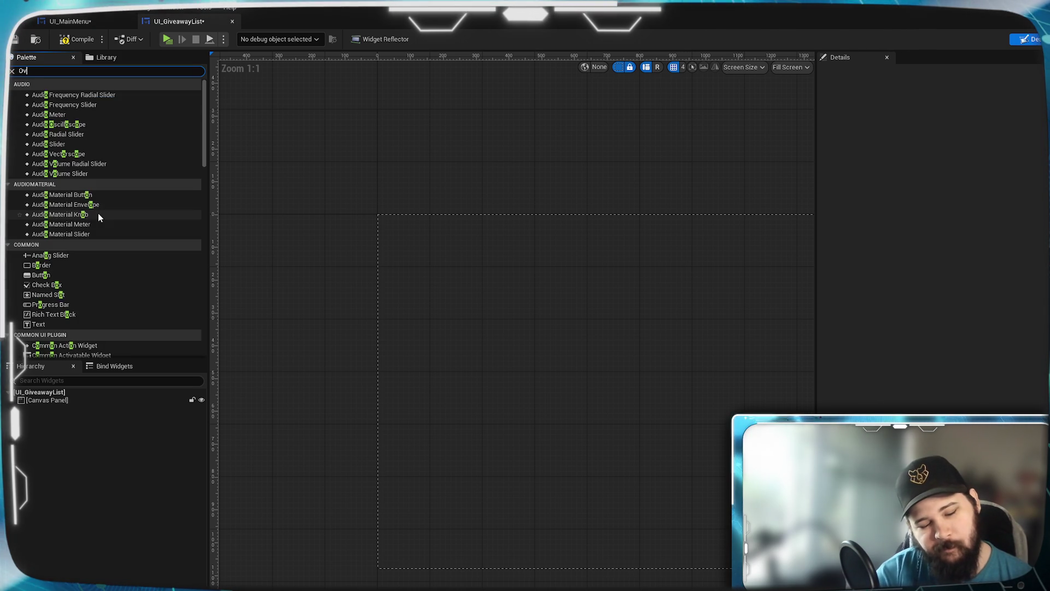
type("erla")
left_click(61, 95)
left_click_drag(61, 95, 54, 426)
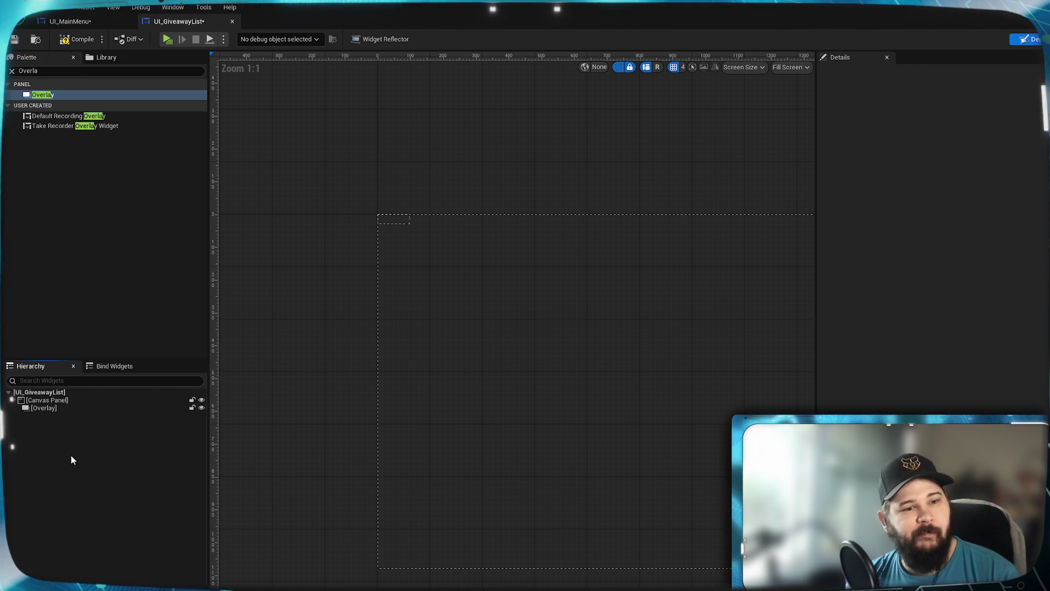
left_click(50, 72)
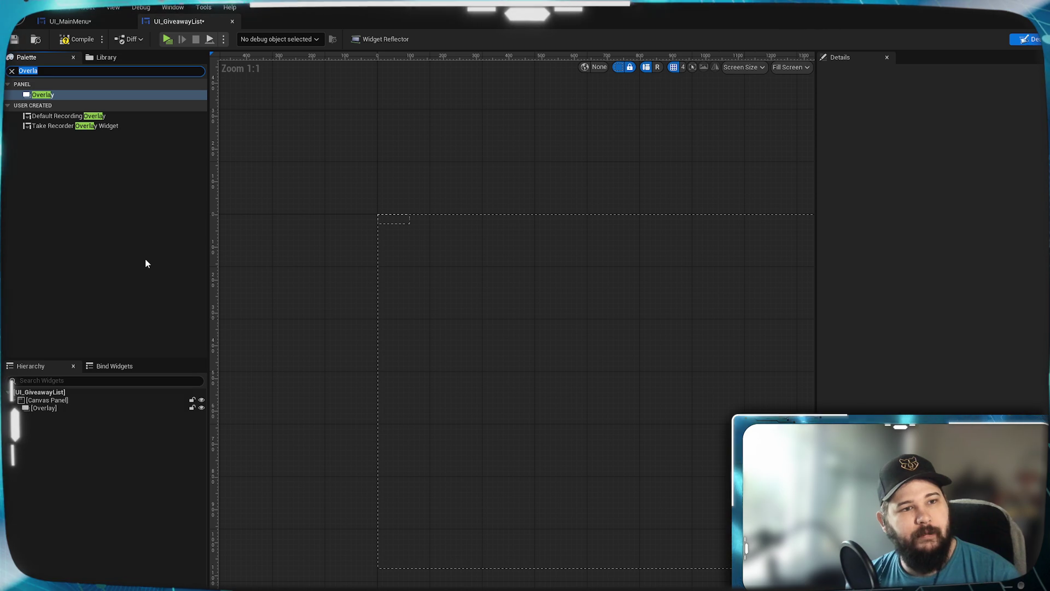
type("Image")
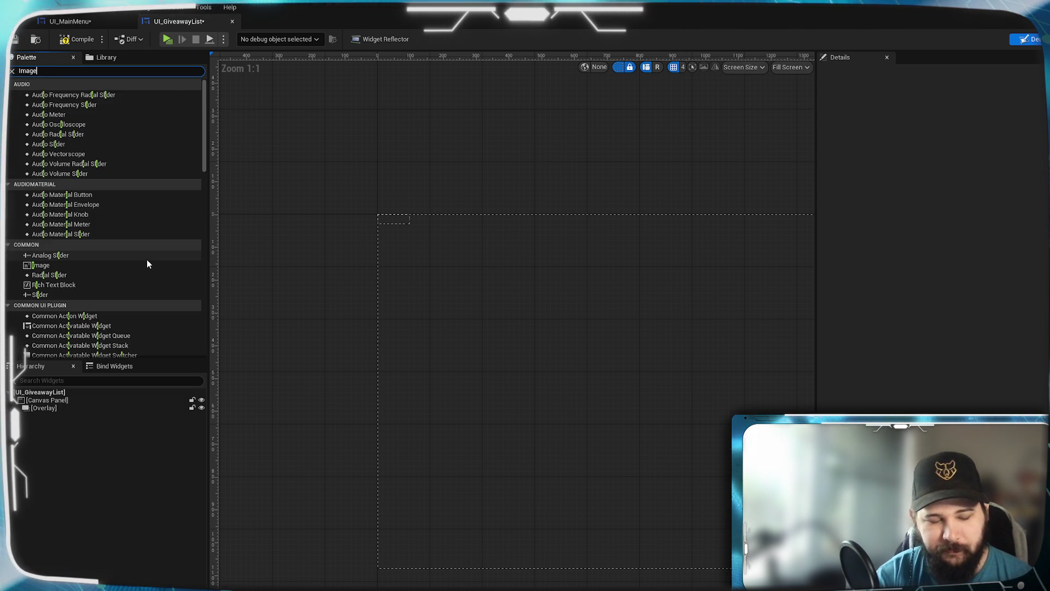
mouse_move(40, 94)
left_mouse_down()
mouse_move(88, 330)
mouse_move(57, 408)
left_mouse_up()
Step: Add a Text Block inside the Overlay and frame it in the designer
left_click(55, 71)
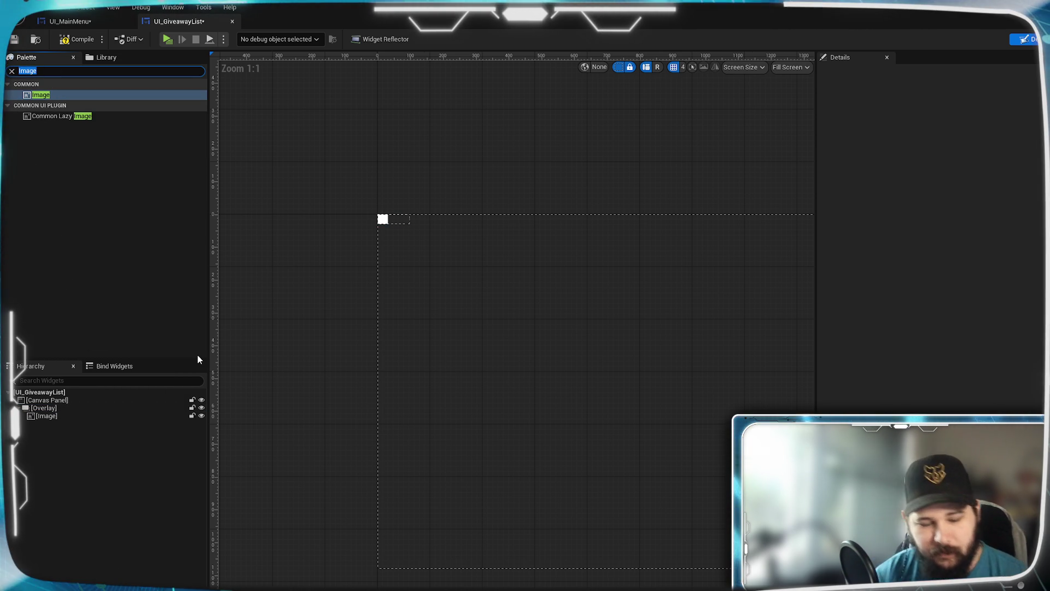
type("Text")
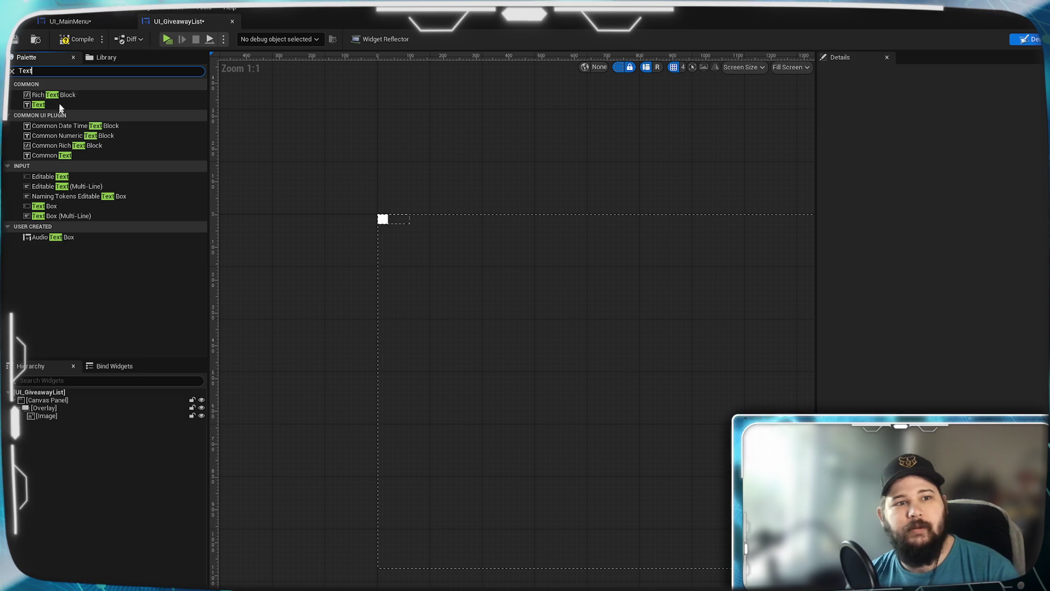
mouse_move(57, 104)
left_mouse_down()
mouse_move(87, 433)
mouse_move(52, 417)
left_mouse_up()
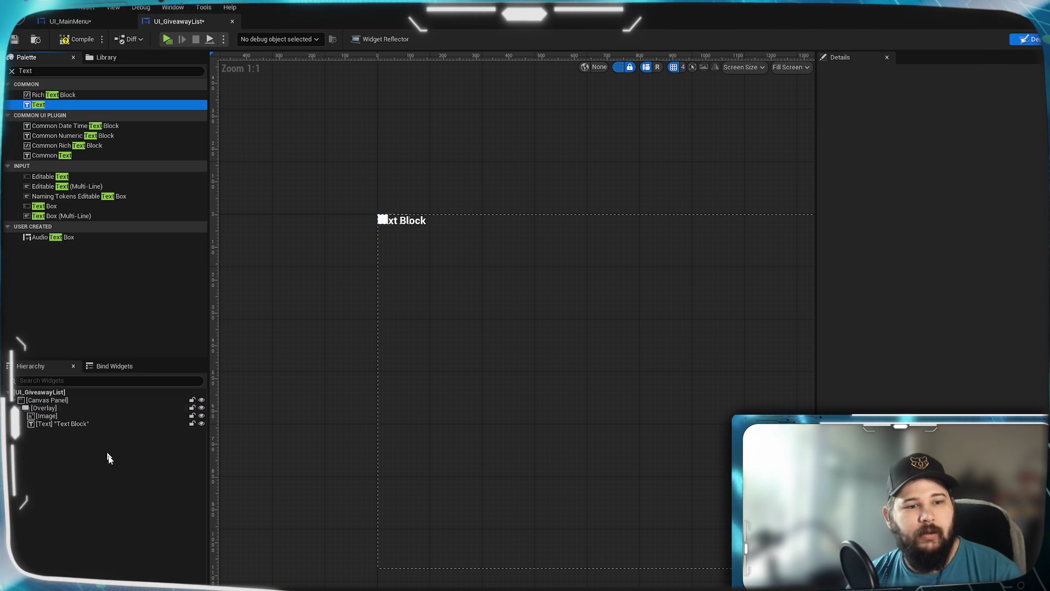
scroll(446, 244, "up", 7)
mouse_move(446, 244)
left_mouse_down()
mouse_move(522, 345)
mouse_move(548, 328)
left_mouse_up()
scroll(494, 354, "up", 5)
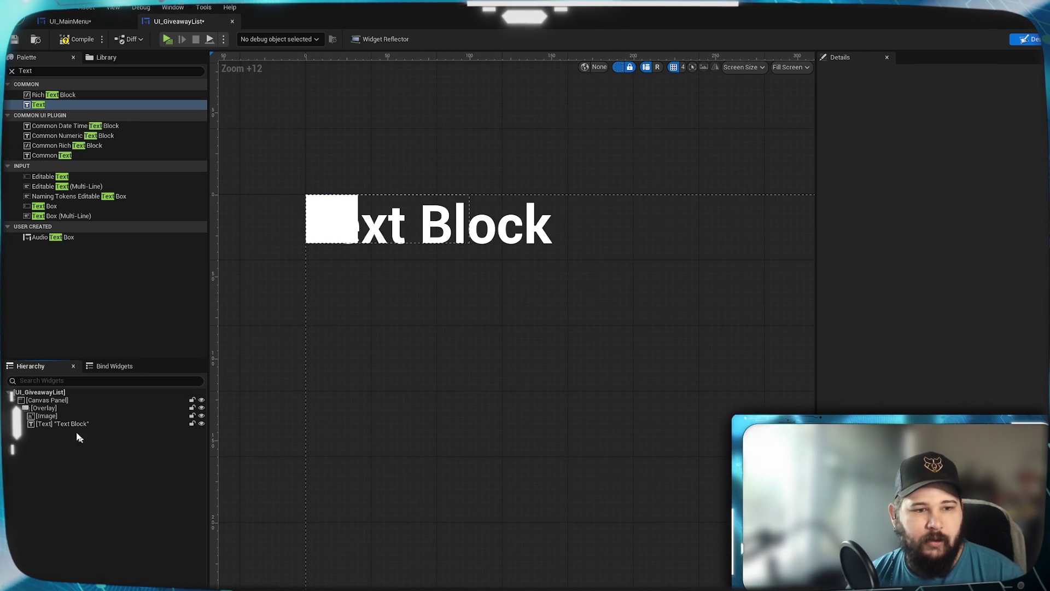
Step: Wrap the Overlay in a Size Box and select it
left_click(54, 71)
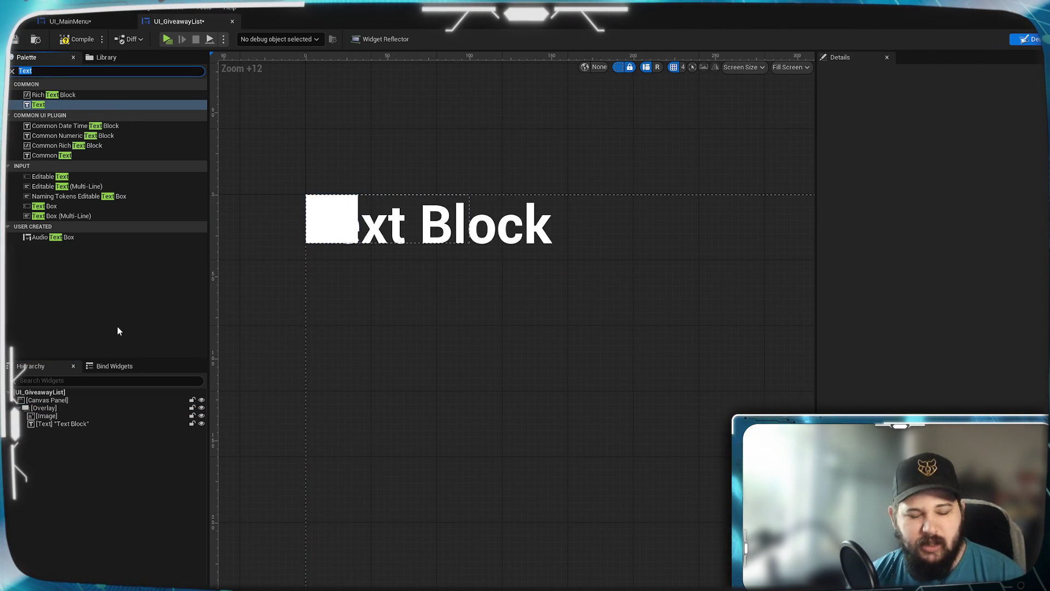
type("Size")
mouse_move(44, 95)
left_mouse_down()
mouse_move(86, 412)
mouse_move(53, 416)
mouse_move(52, 398)
mouse_move(45, 433)
left_mouse_up()
left_click(66, 495)
Step: Try the Size Box's sizing options, enabling Max Desired Width and Max Desired Height
left_click(41, 410)
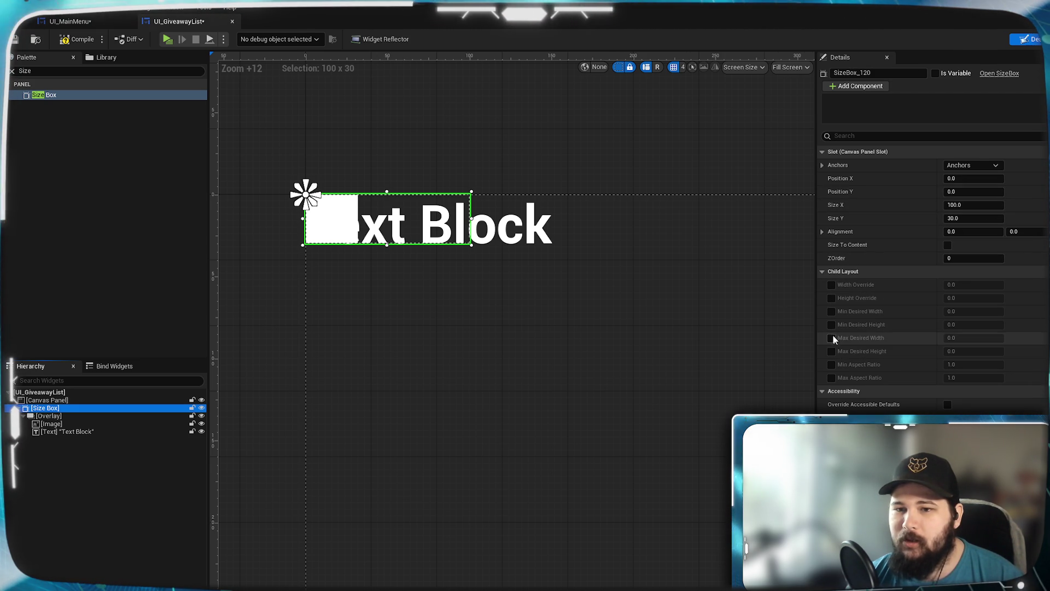
left_click(948, 246)
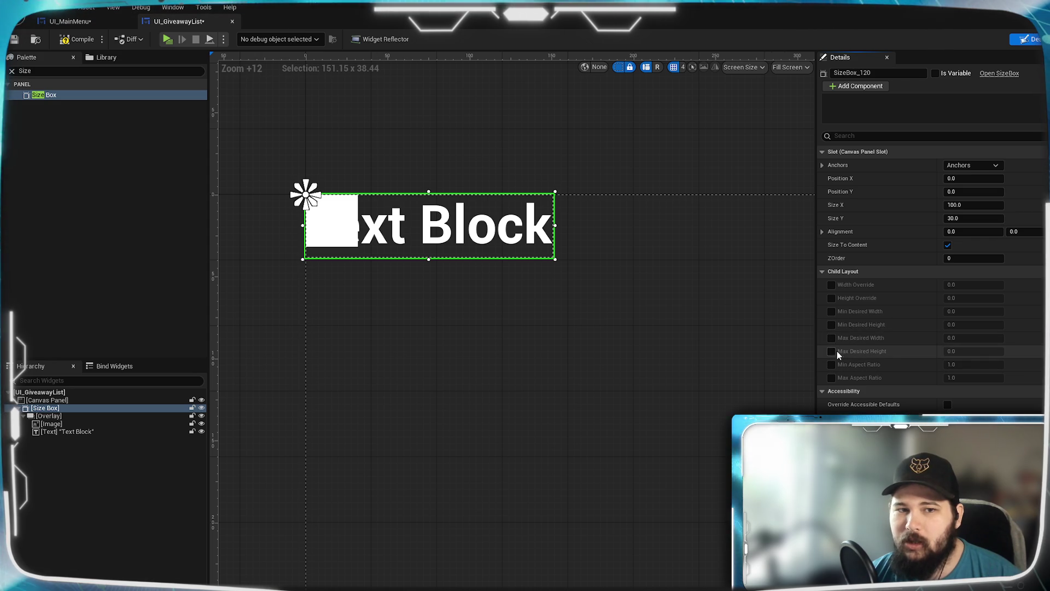
left_click(832, 325)
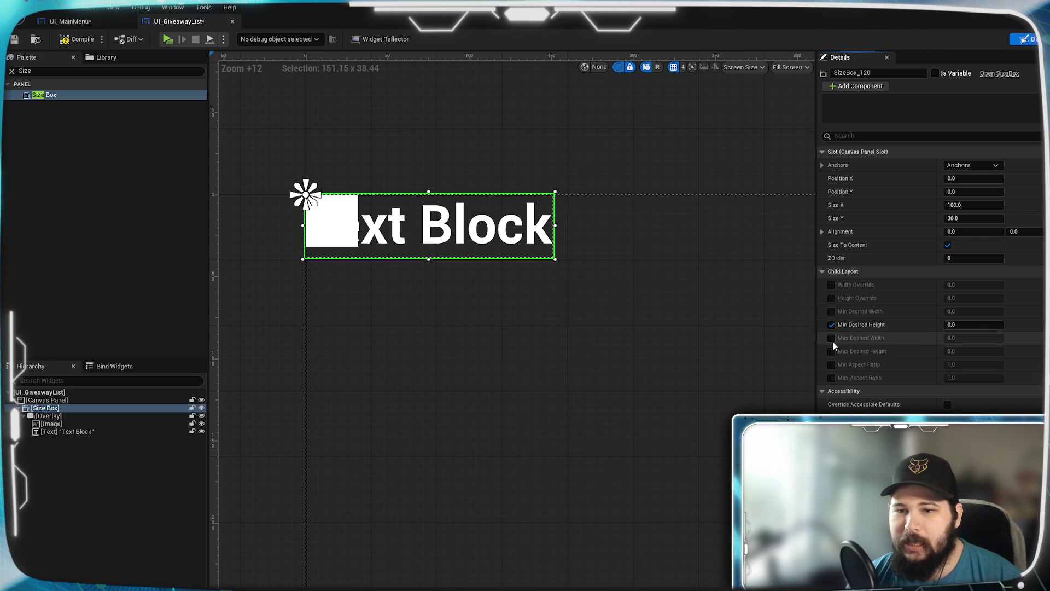
left_click(831, 324)
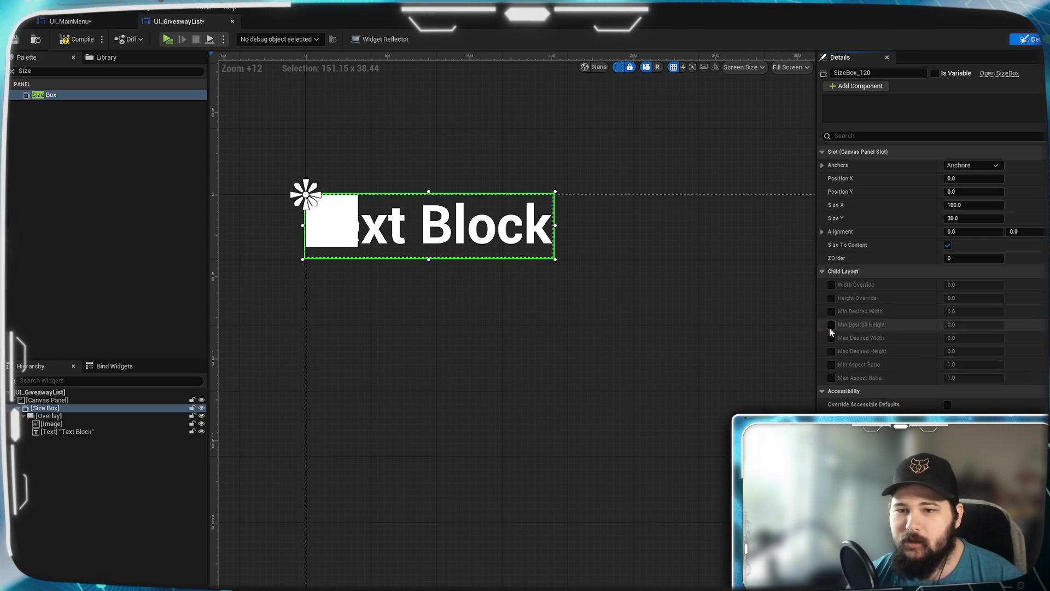
left_click(832, 284)
left_click(831, 285)
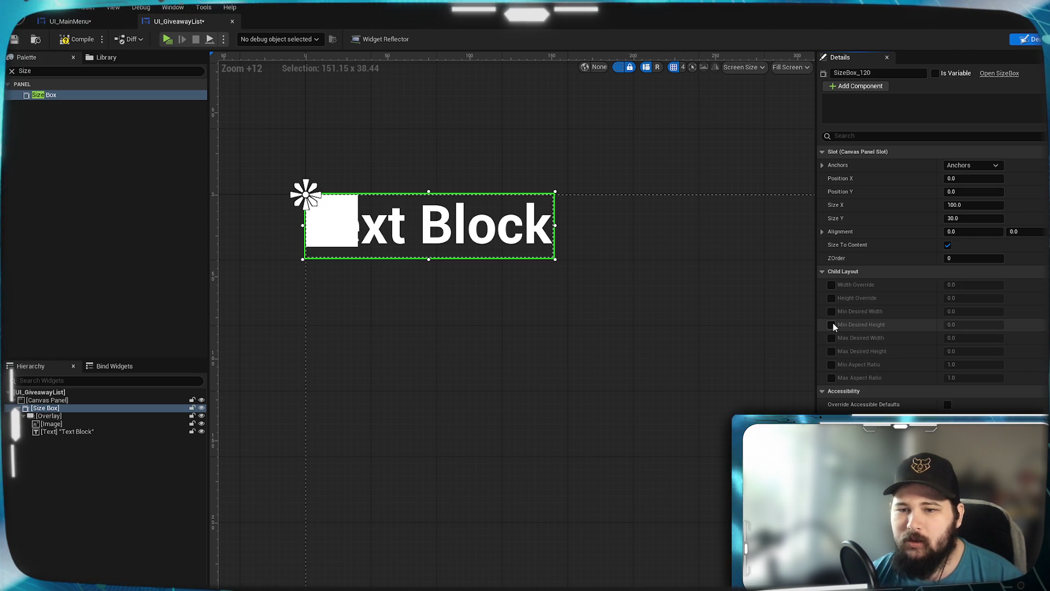
left_click(832, 338)
left_click(831, 351)
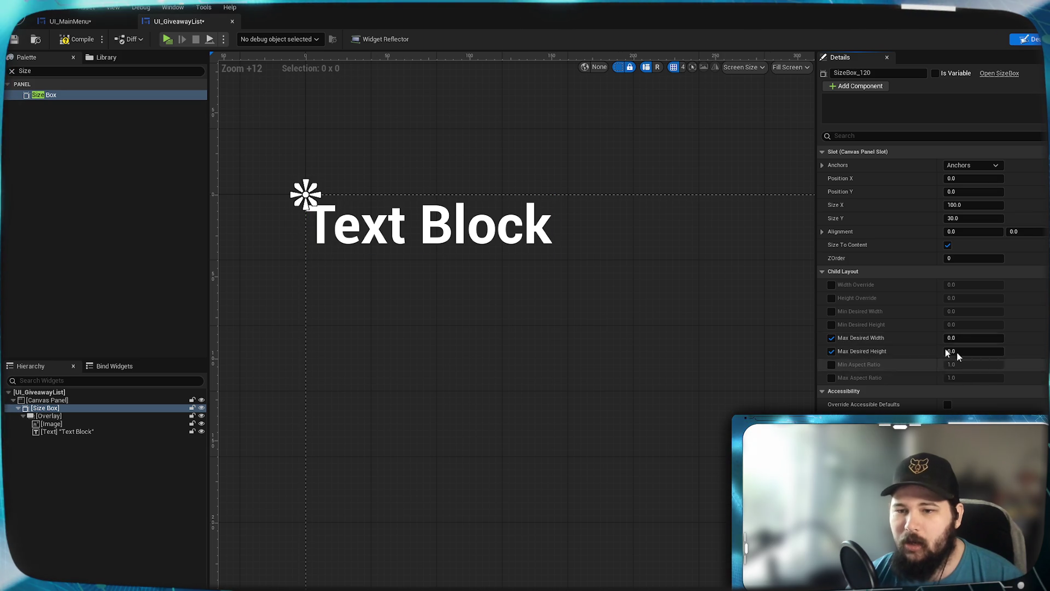
left_click(979, 338)
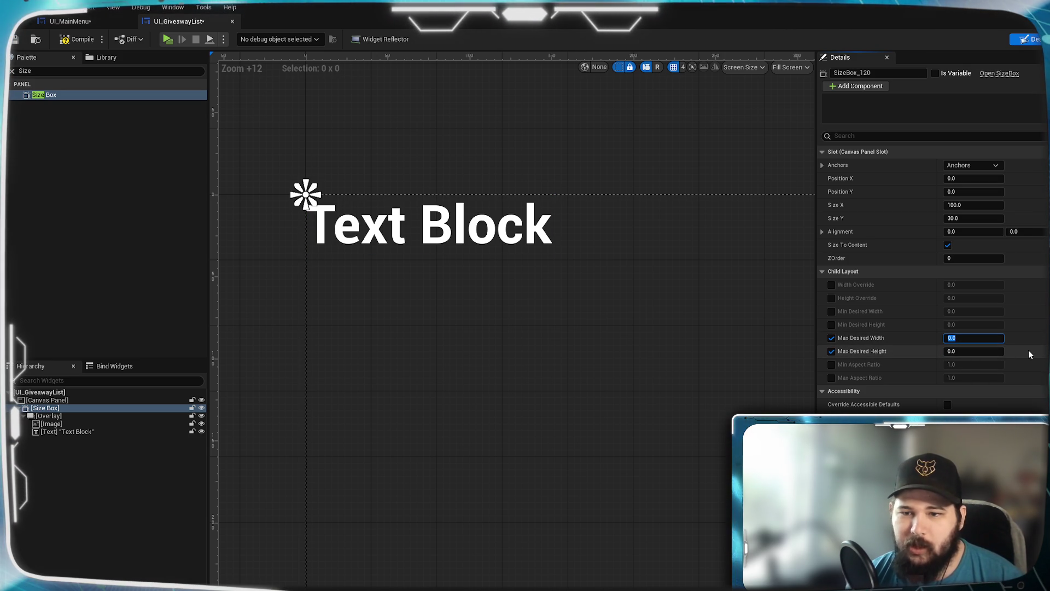
Step: Toggle the Size Box overrides off and back on, keeping max width and height enabled
left_click(832, 351)
left_click(831, 338)
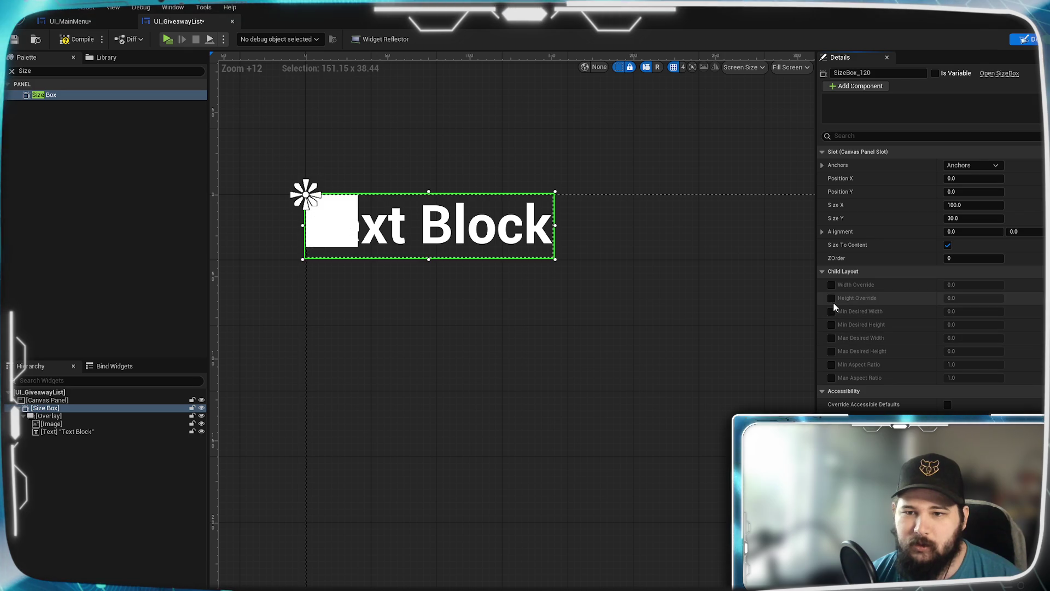
left_click(831, 297)
left_click(832, 284)
left_click(832, 284)
left_click(831, 298)
left_click(832, 351)
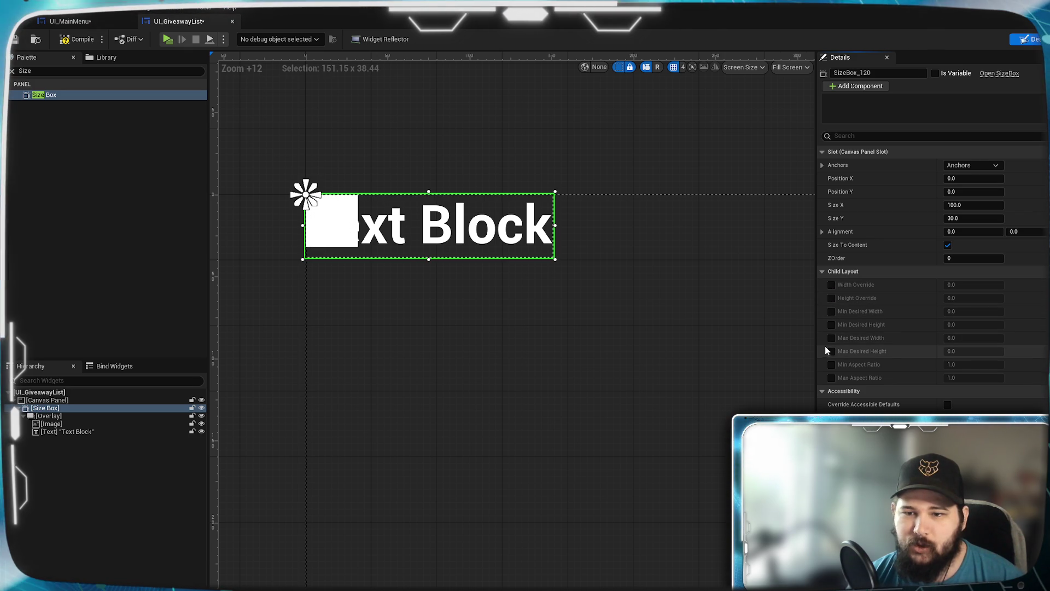
left_click(831, 338)
Step: Set the Size Box's Max Desired Width to 480 and Max Desired Height to 60
left_click(982, 340)
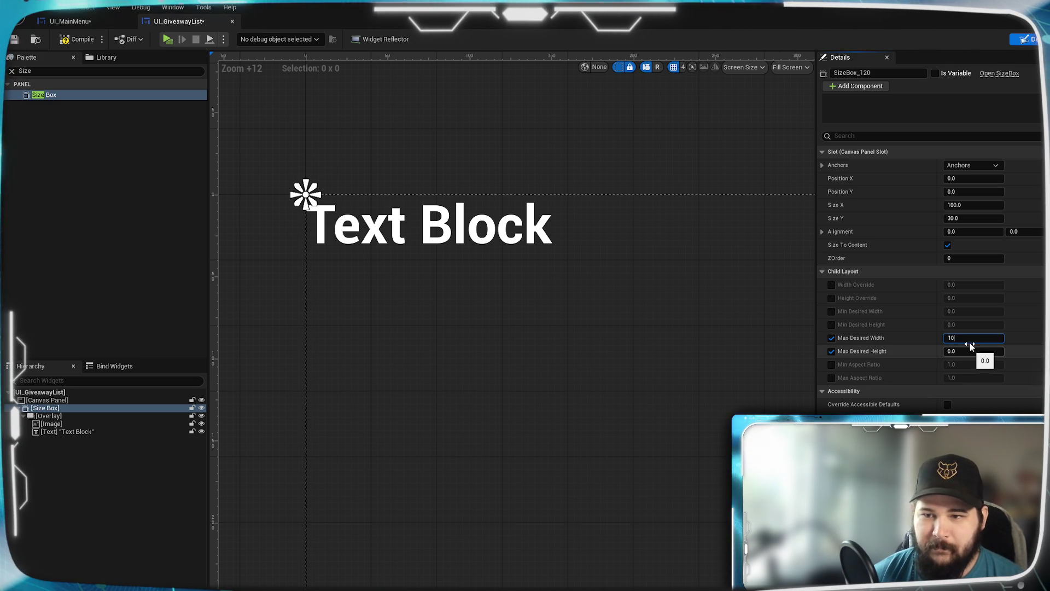
type("10")
key("Return")
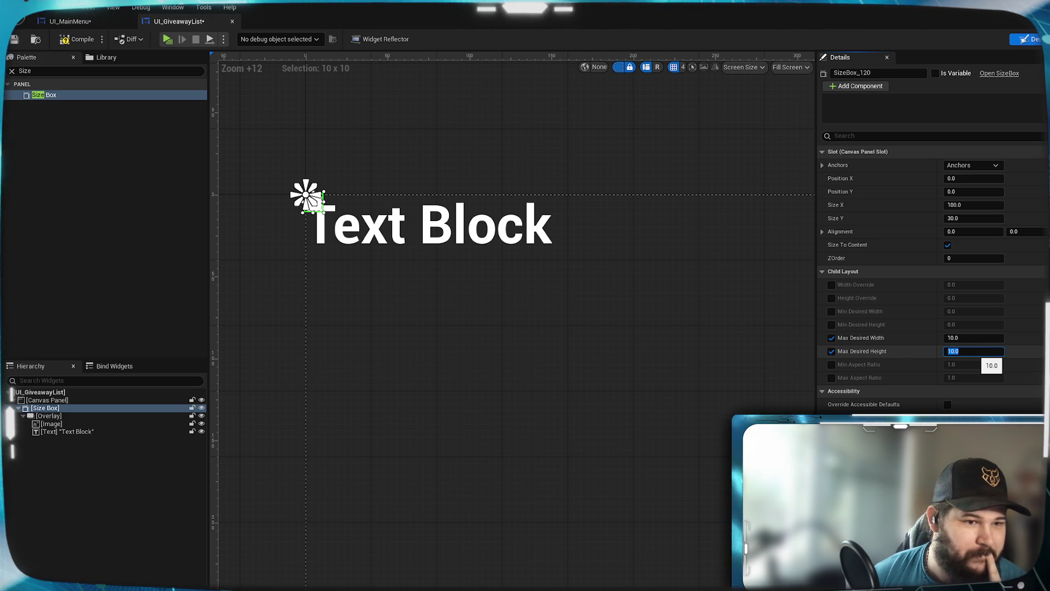
scroll(929, 257, "down", 3)
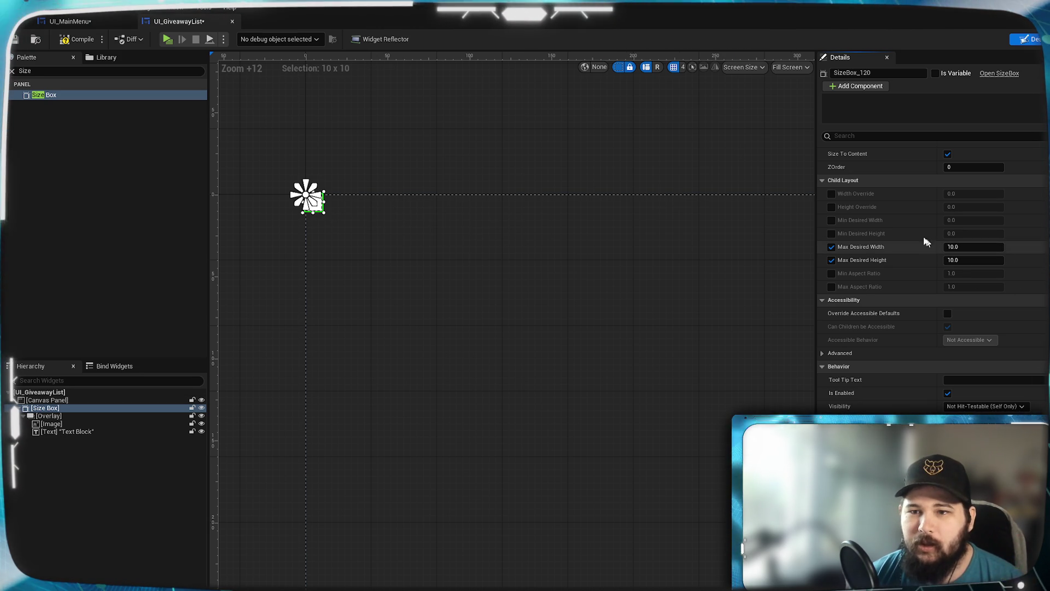
left_click(971, 250)
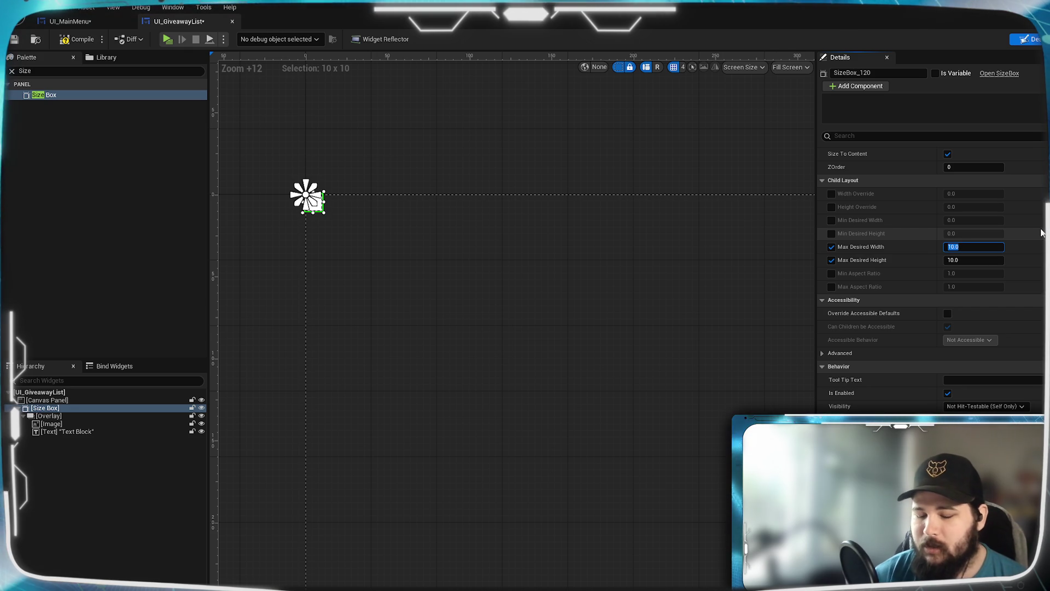
type("320")
type("480")
key("Return")
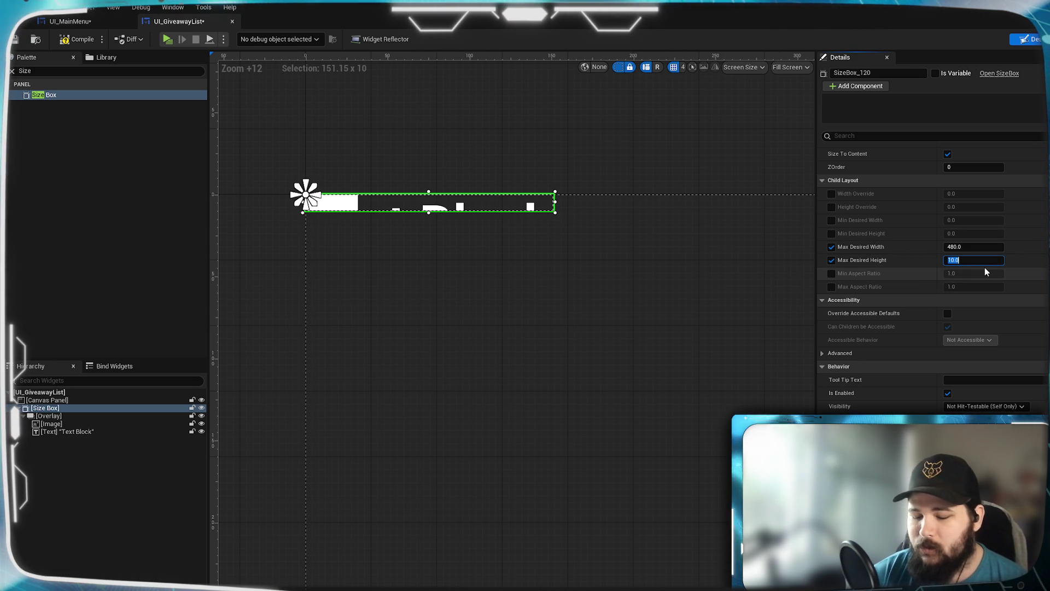
type("60")
key("Return")
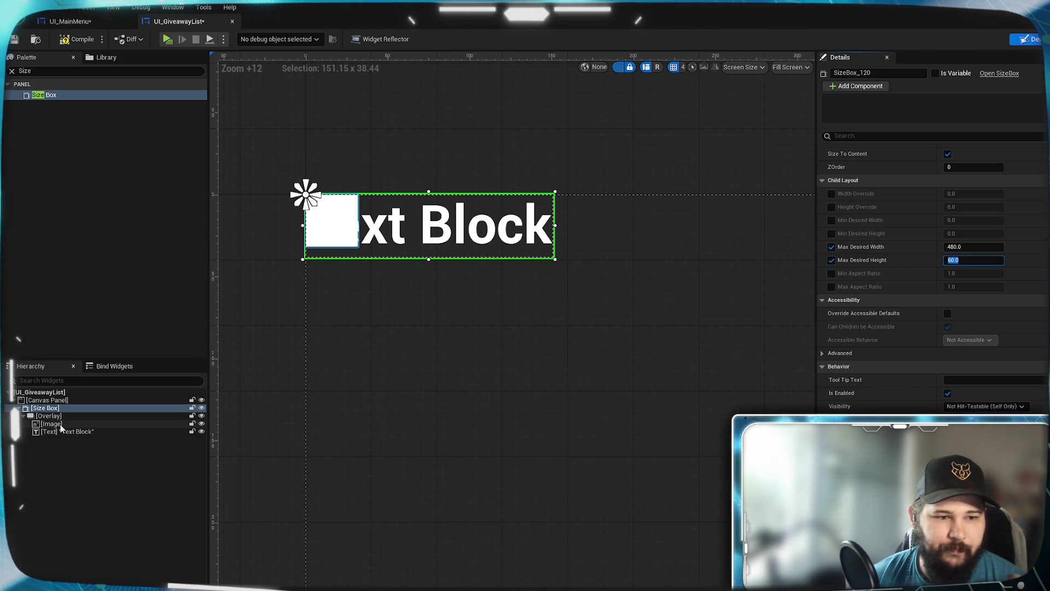
left_click(52, 423)
Step: Make the Image fill horizontally and vertically and draw as a Rounded Box
left_click(1003, 178)
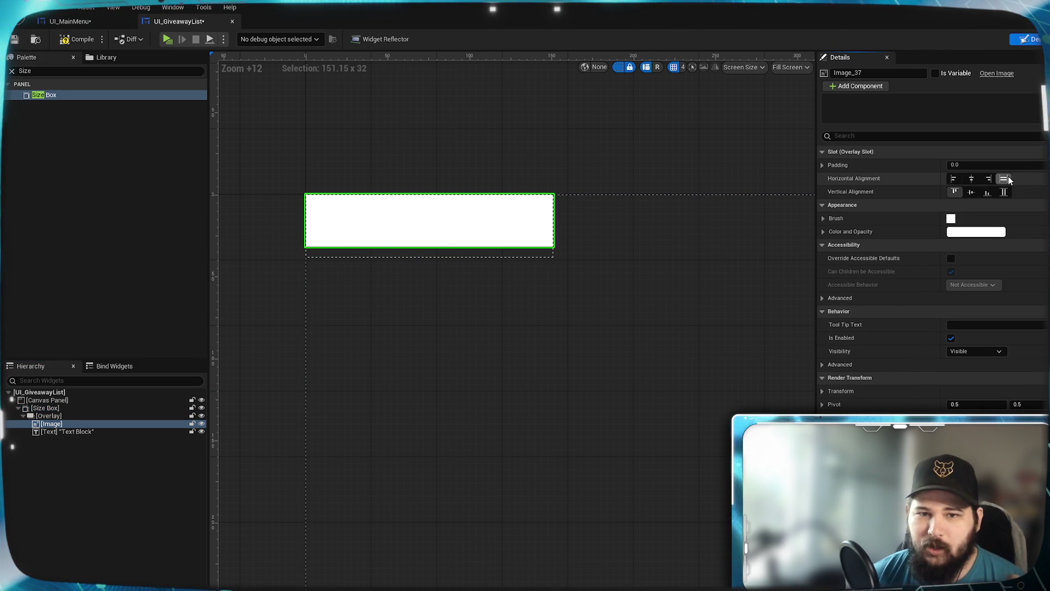
left_click(1004, 191)
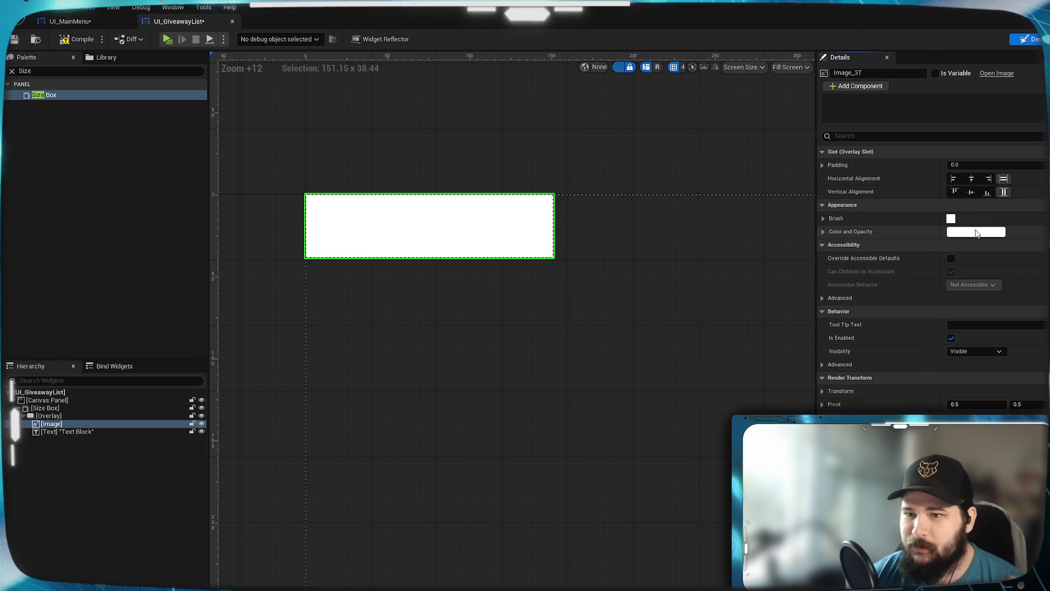
left_click(822, 218)
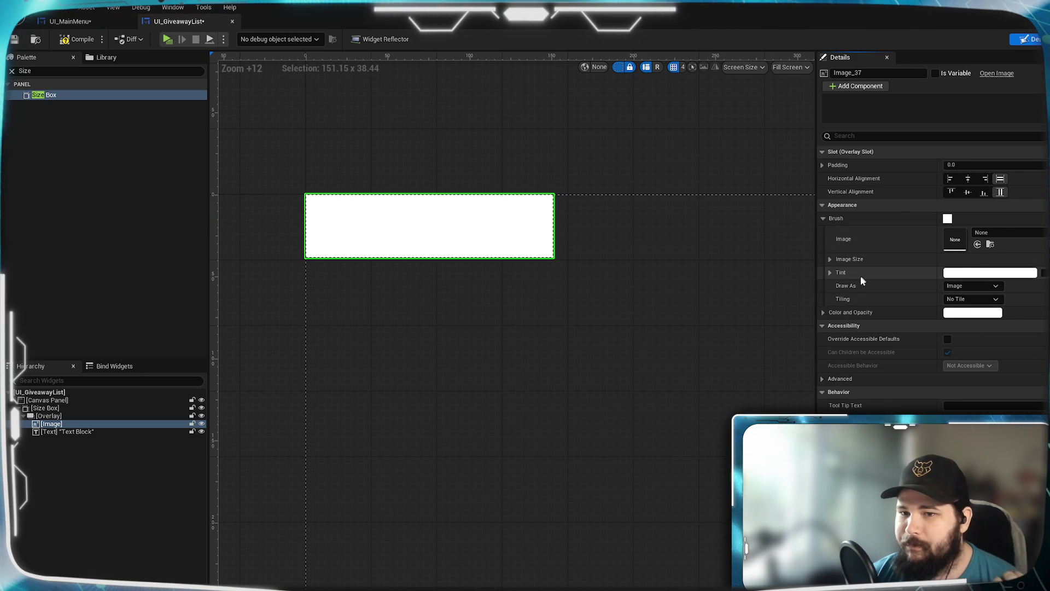
left_click(829, 258)
left_click(829, 258)
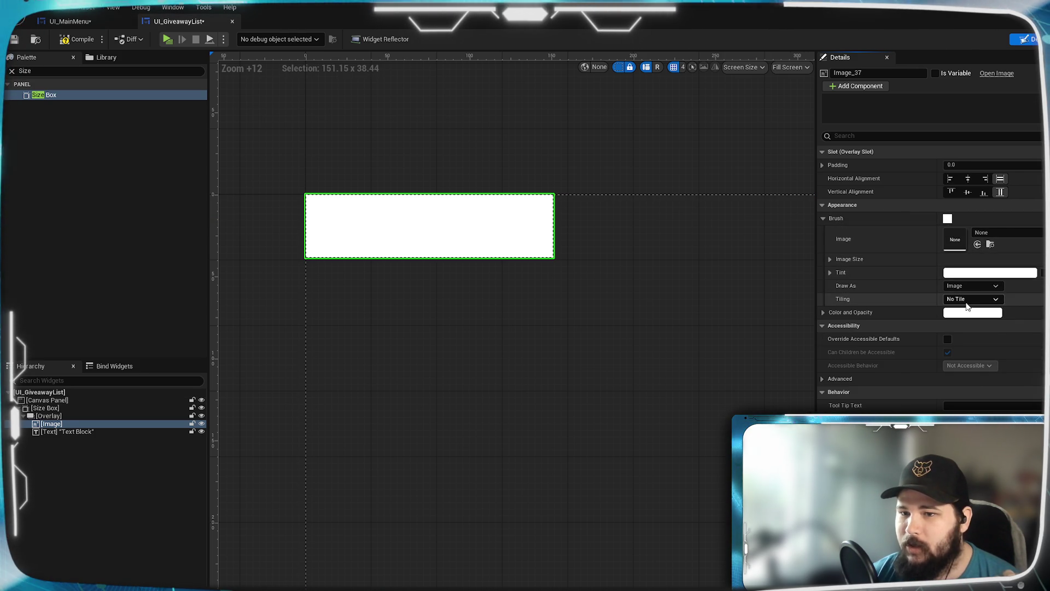
left_click(975, 288)
left_click(759, 336)
left_click(973, 285)
left_click(963, 339)
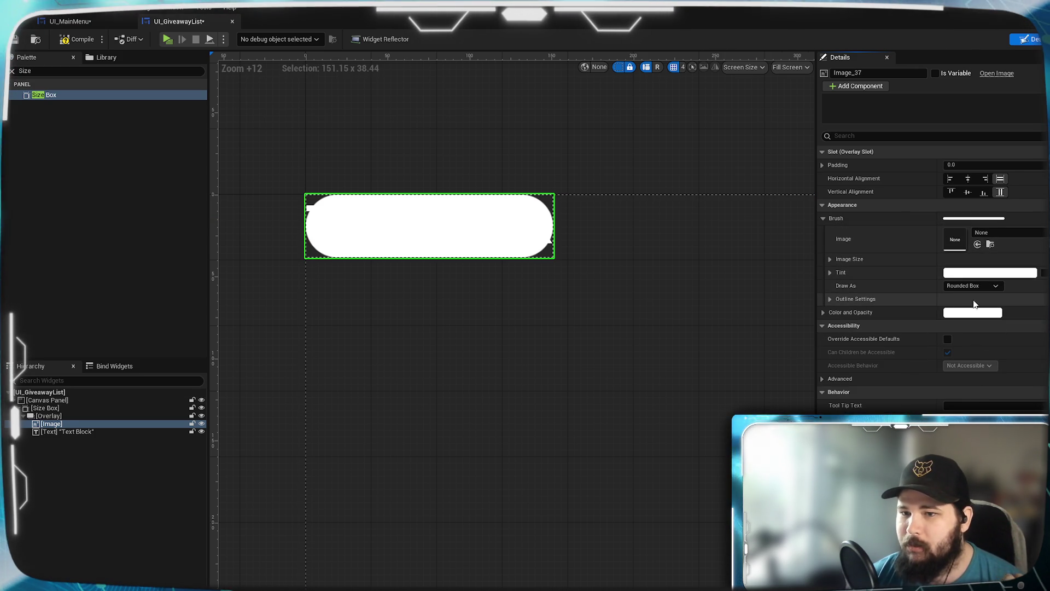
left_click(829, 259)
left_click(829, 259)
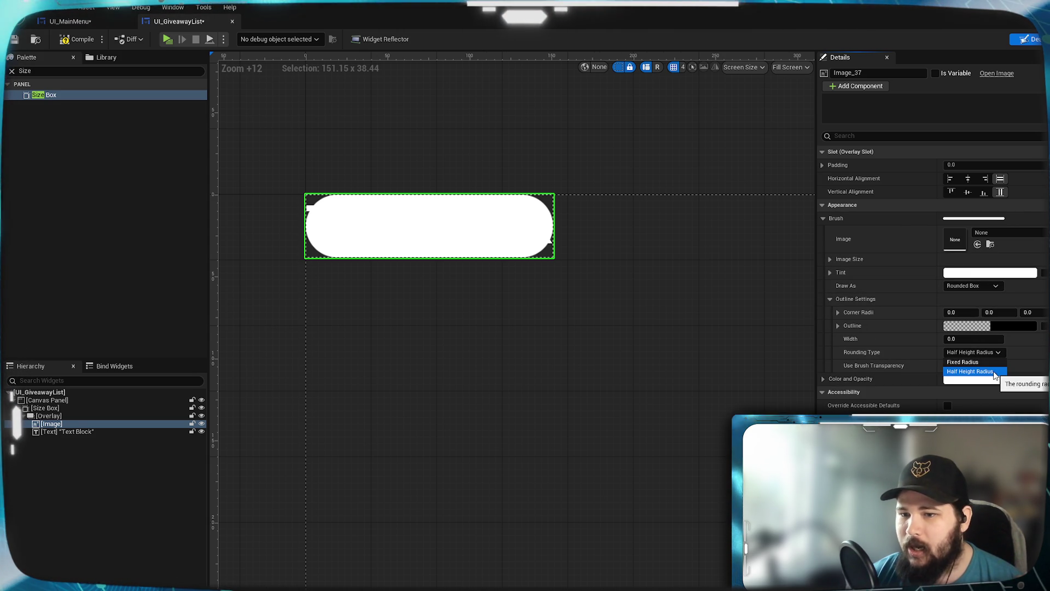
Step: Give the rounded box Fixed Radius corners of 20 and a 2-wide outline
left_click(962, 362)
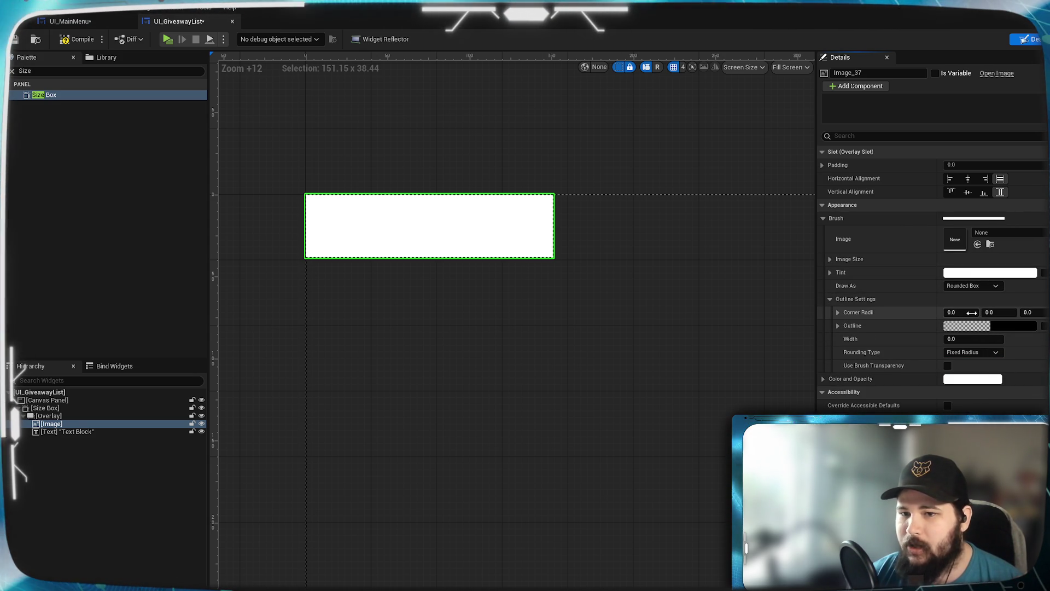
left_click(961, 312)
type("20")
key("Tab")
type("20")
key("Tab")
type("20")
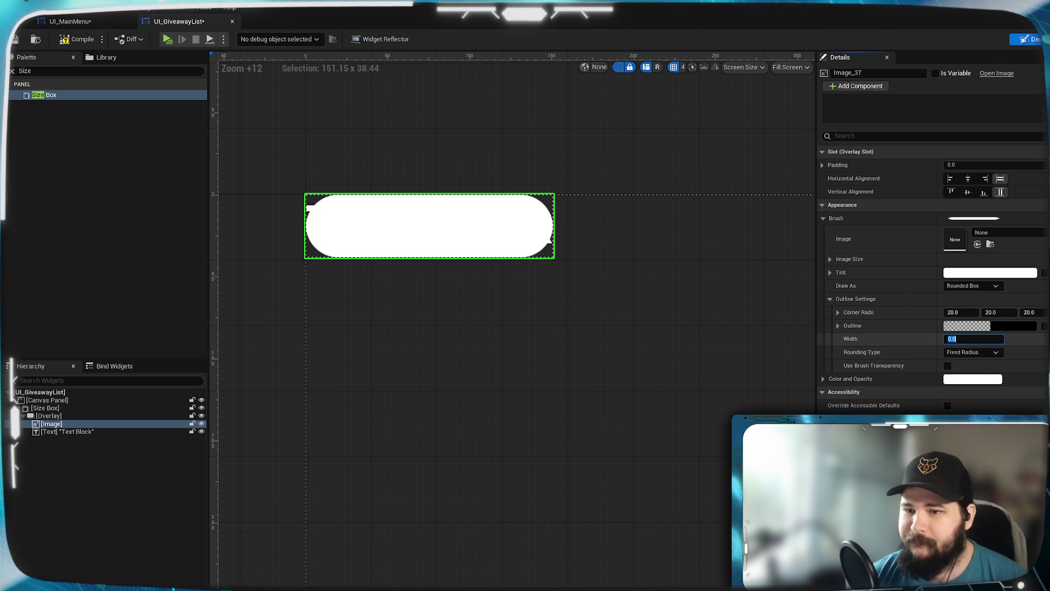
type("2")
key("Return")
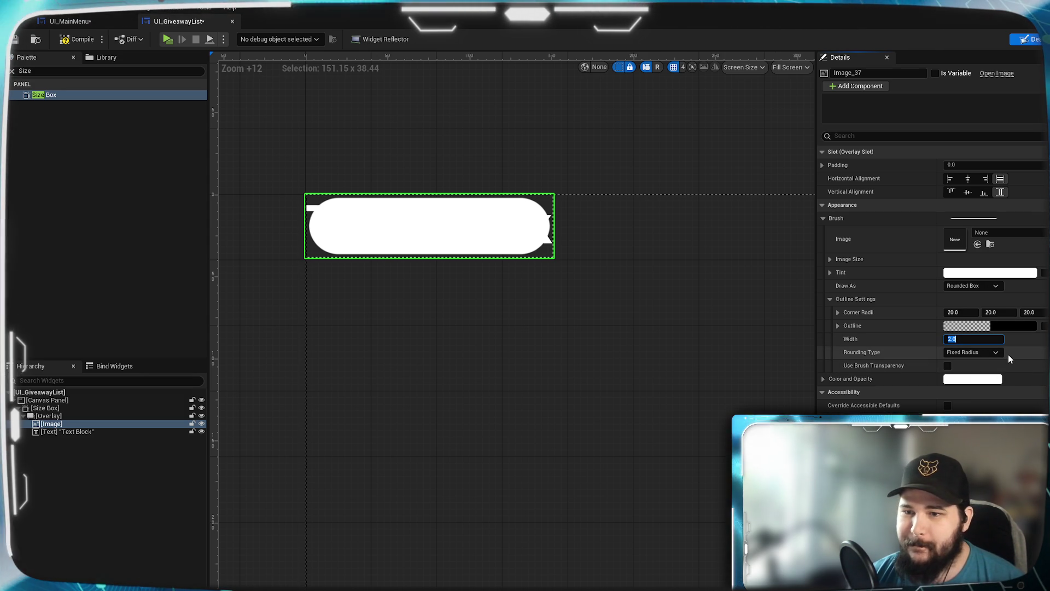
left_click(972, 352)
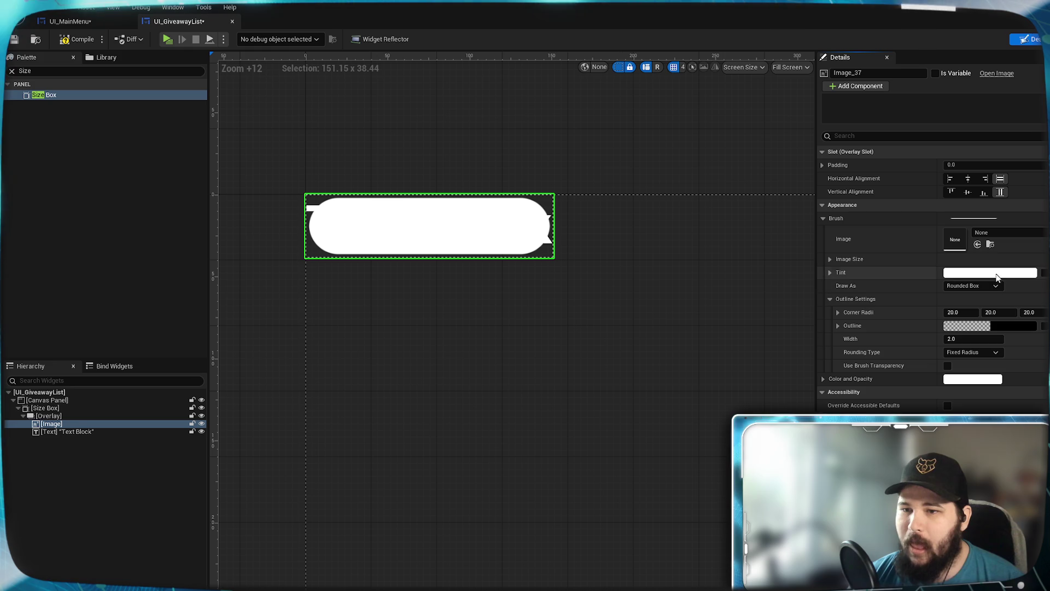
Step: Adjust the Image's tint and outline colours
left_click(1014, 273)
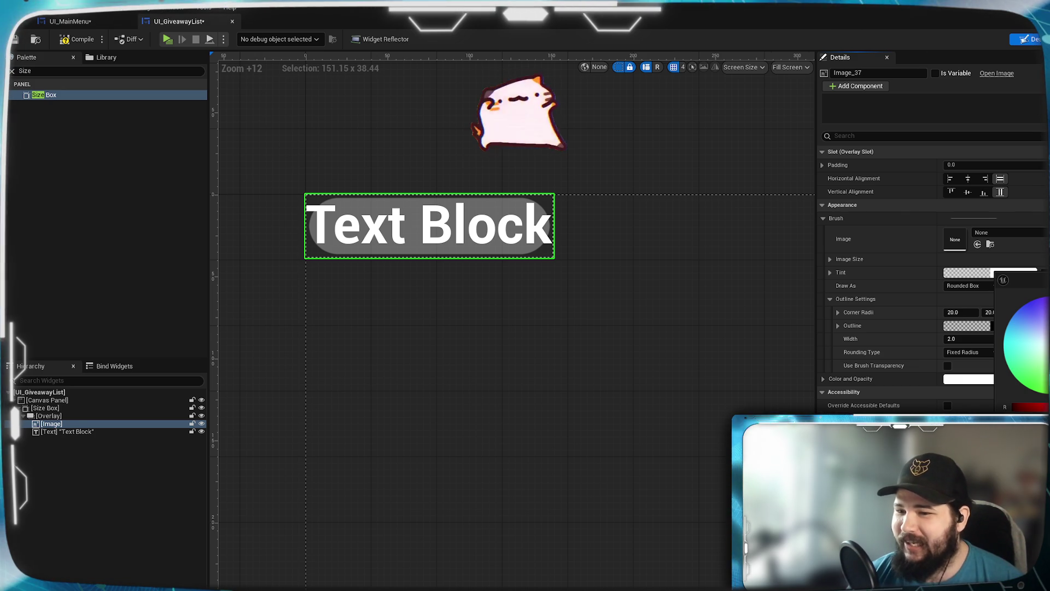
key("Return")
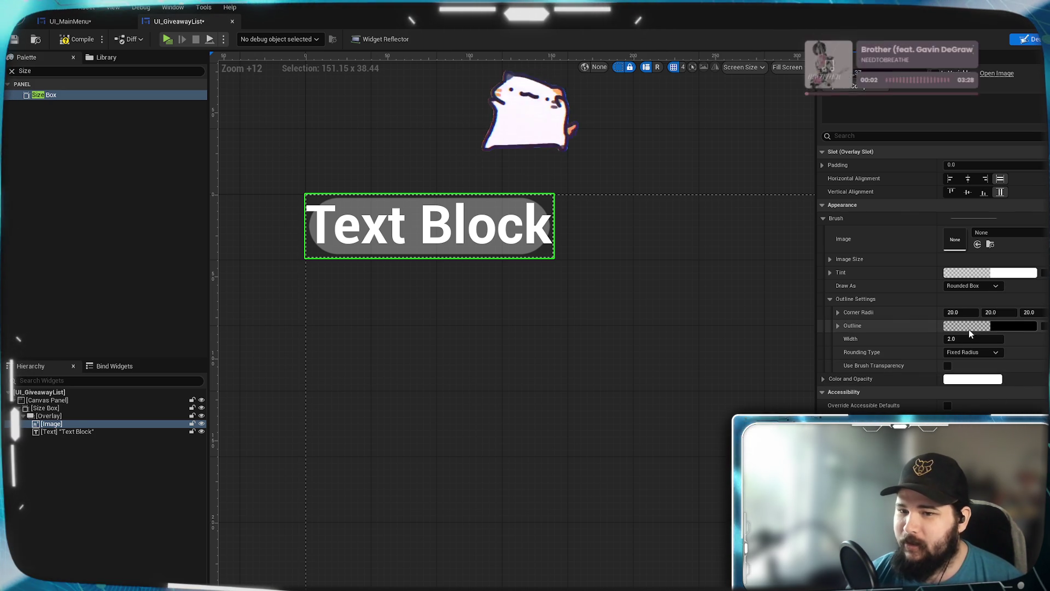
left_click(988, 327)
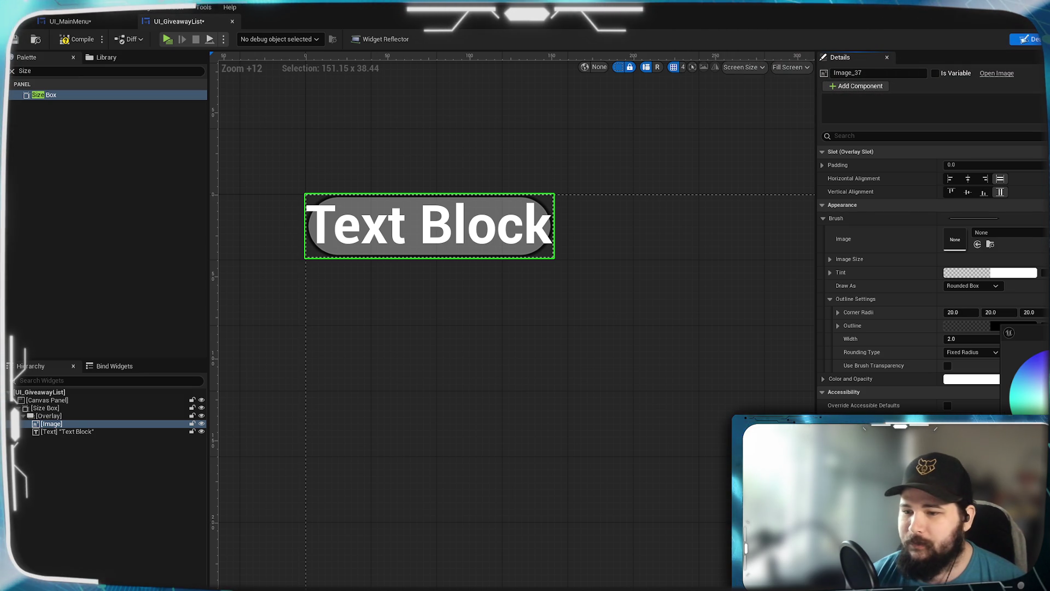
key("Return")
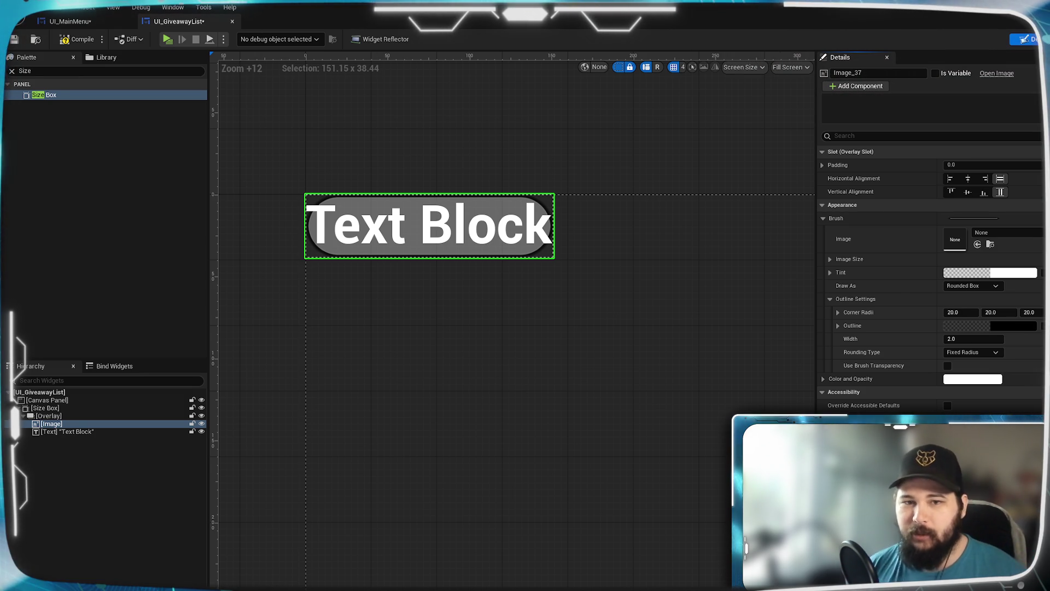
left_click(427, 225)
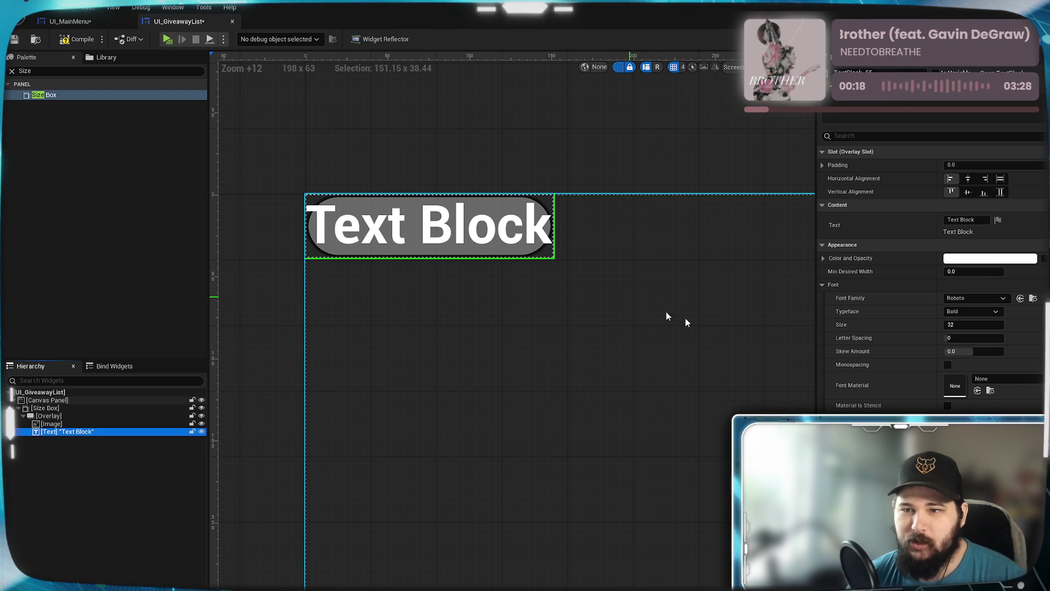
Step: Adjust the text's left padding around 15 and set its Top padding to 4
left_click(823, 166)
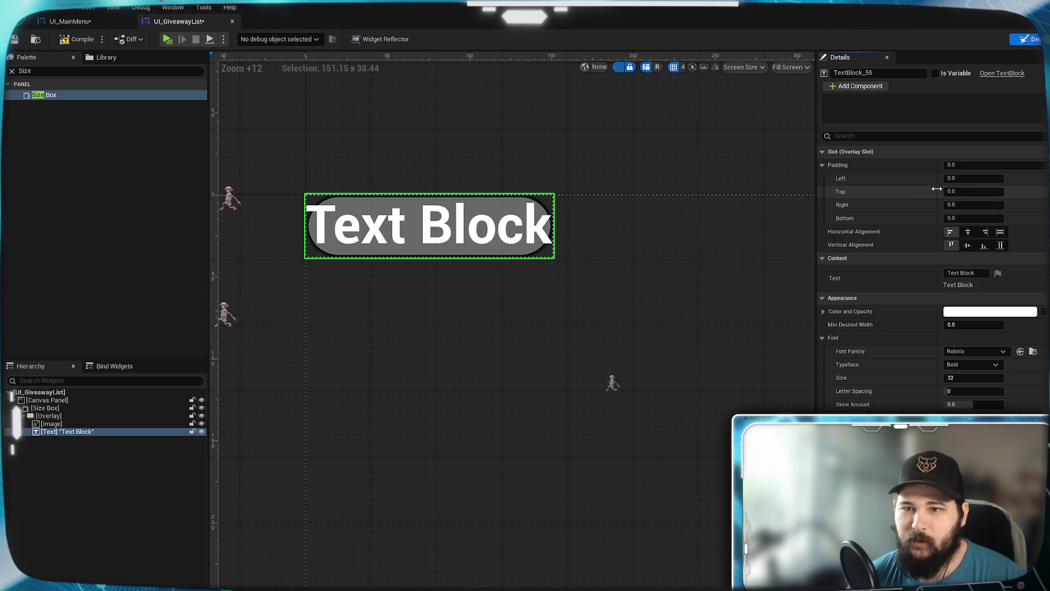
key("Return")
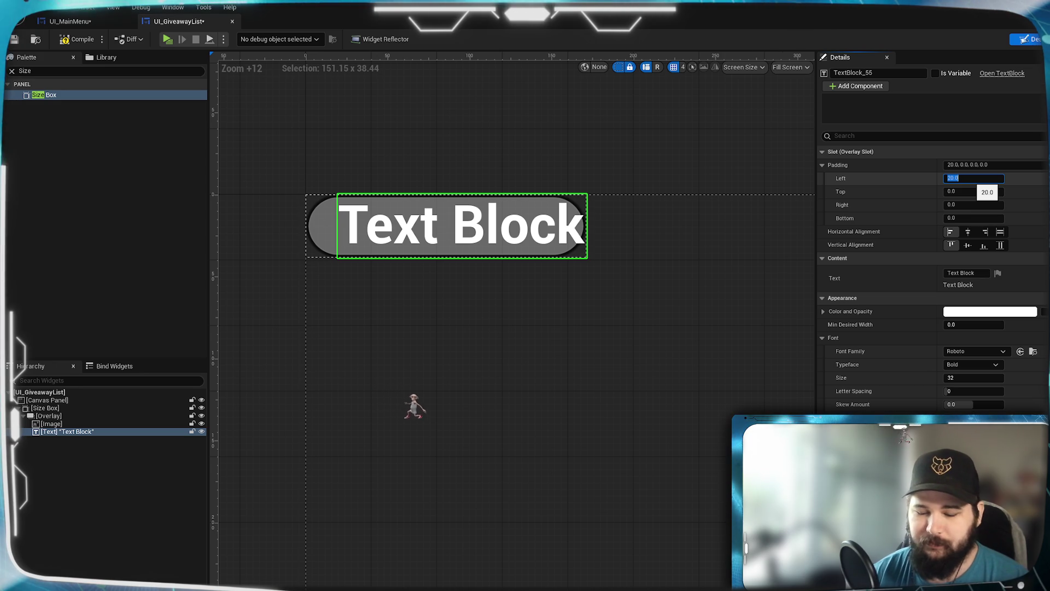
key("Return")
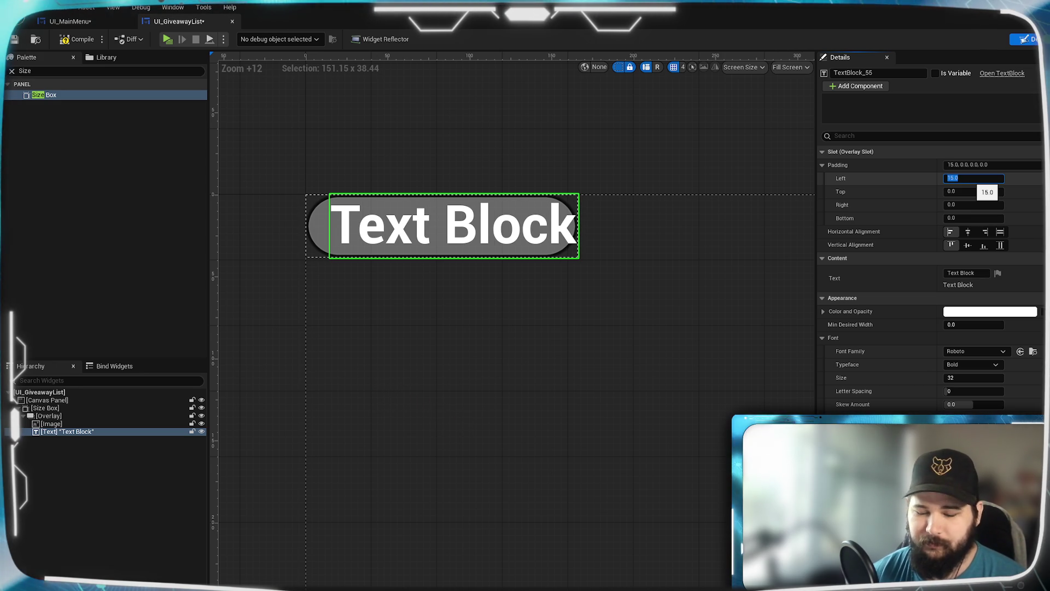
key("Return")
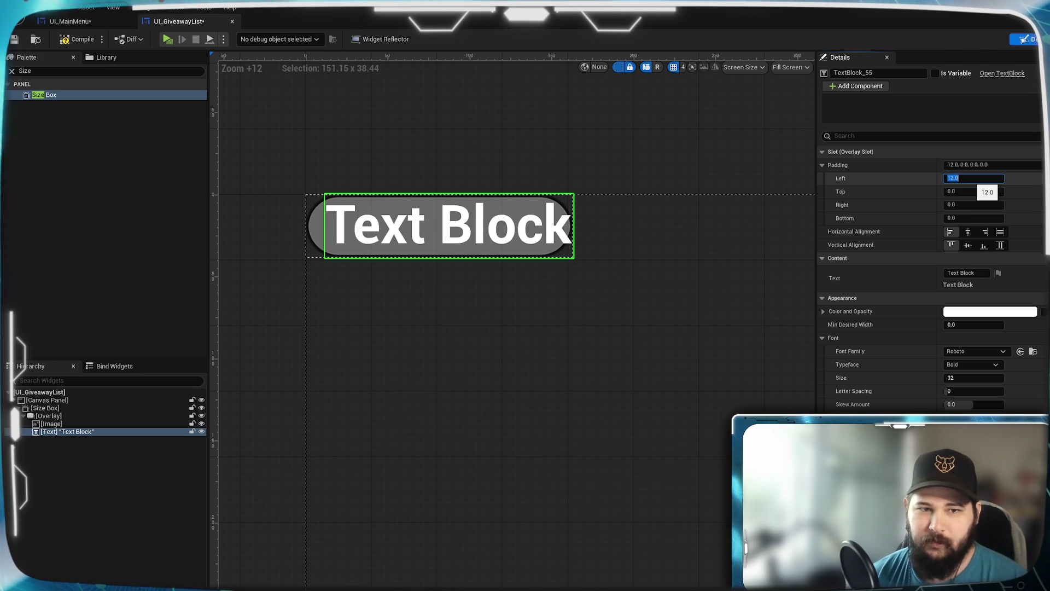
type("15")
key("Return")
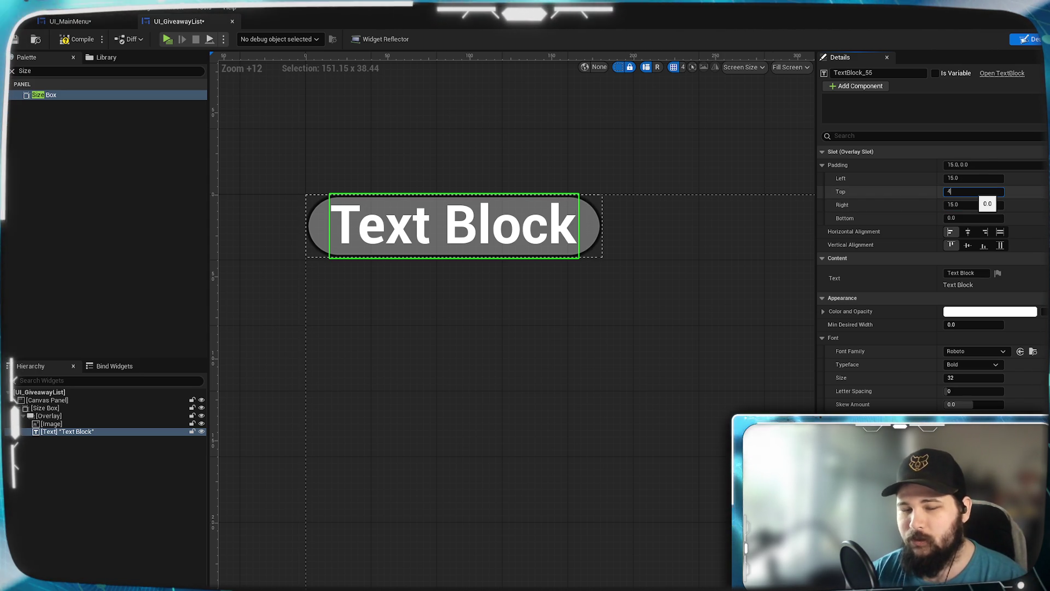
type("4")
key("Return")
Step: Set the text's Bottom padding to 4, Left to 16, and Top to 6
left_click(969, 218)
key("BackSpace")
type("4")
key("Return")
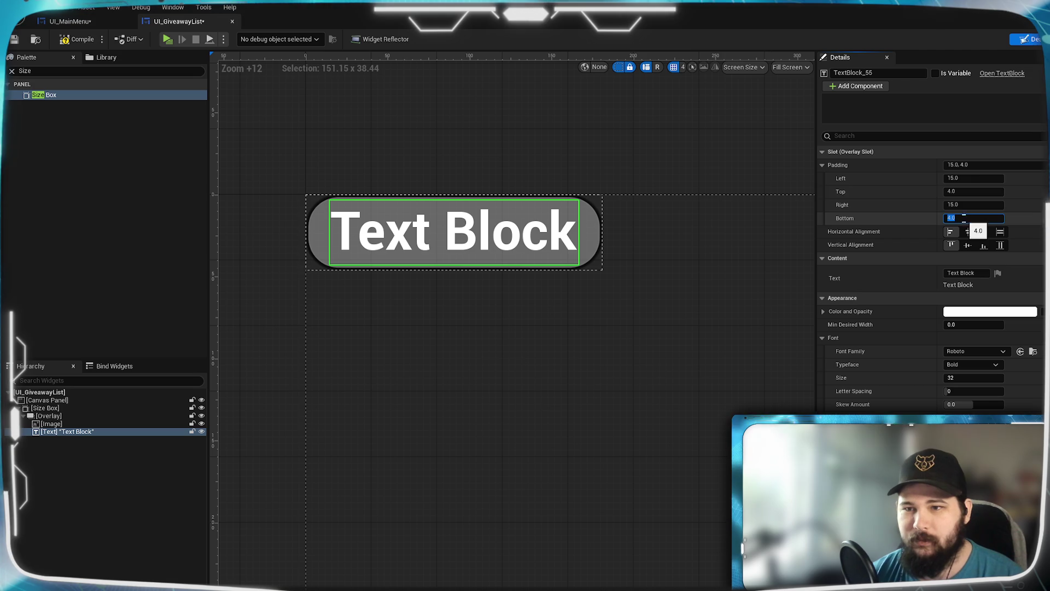
type("16")
key("Return")
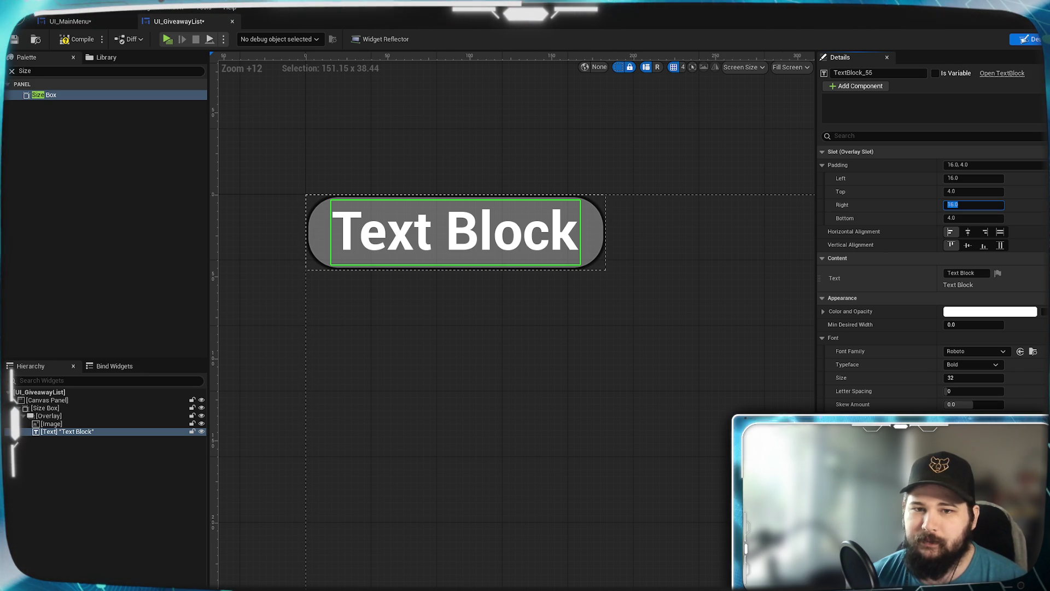
left_click(971, 193)
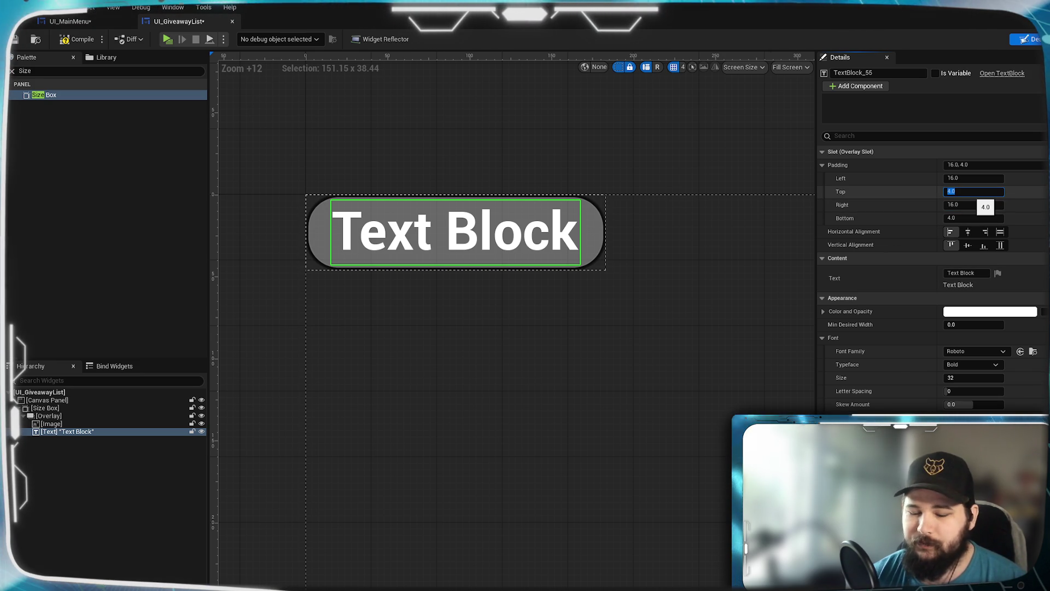
type("6")
key("Return")
Step: Clear the placeholder text, leave Is Variable off, and save UI_GiveawayList
left_click(962, 273)
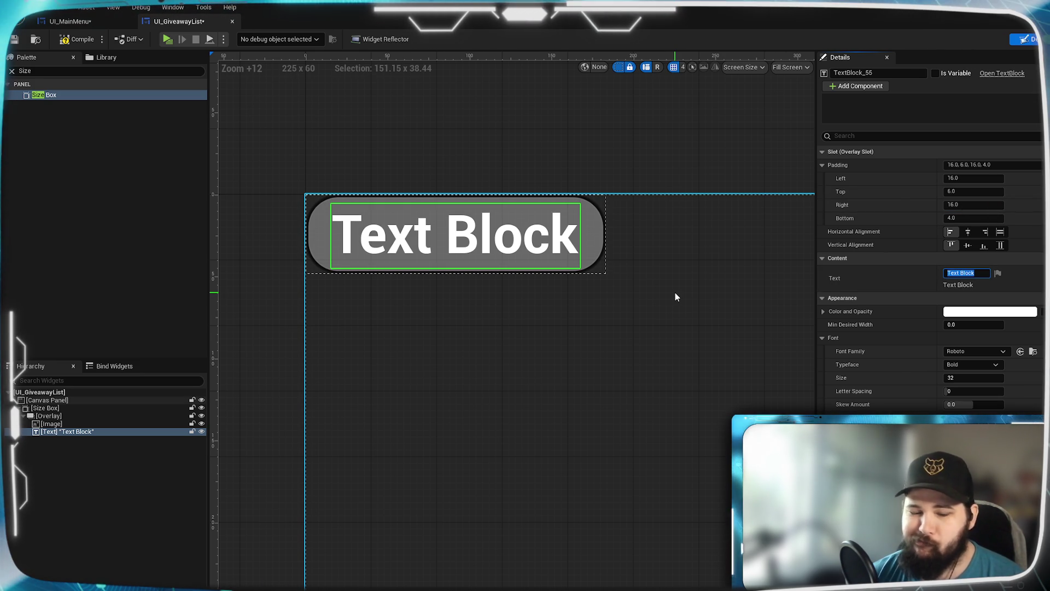
key("BackSpace")
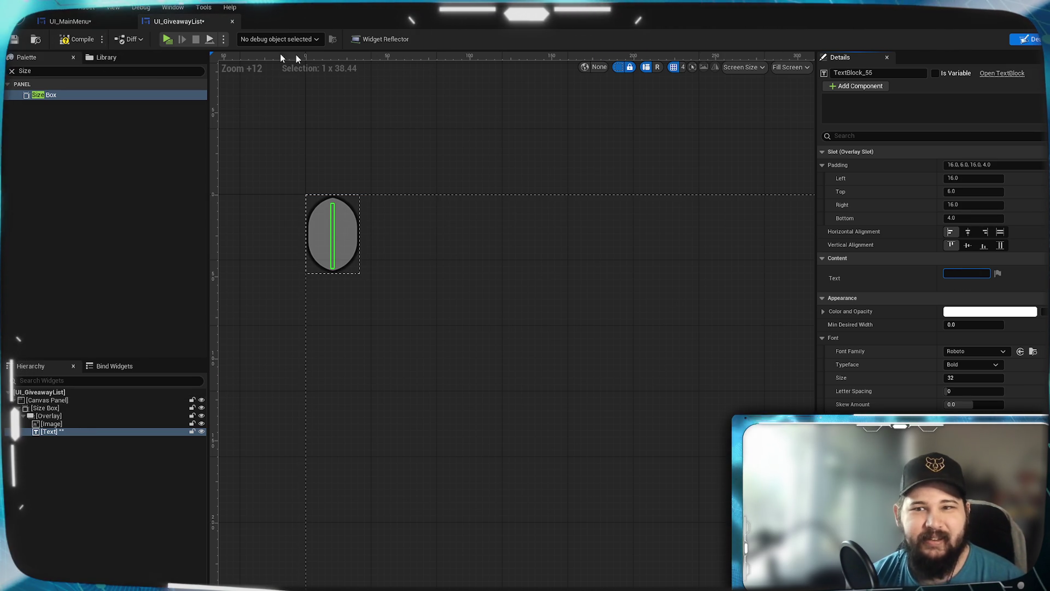
left_click(935, 73)
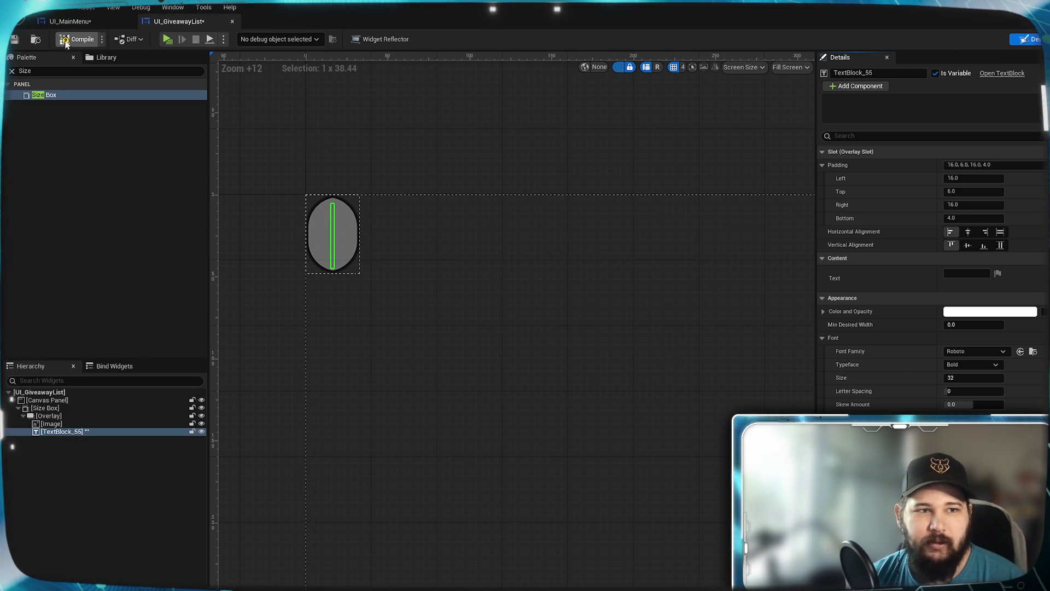
left_click(936, 73)
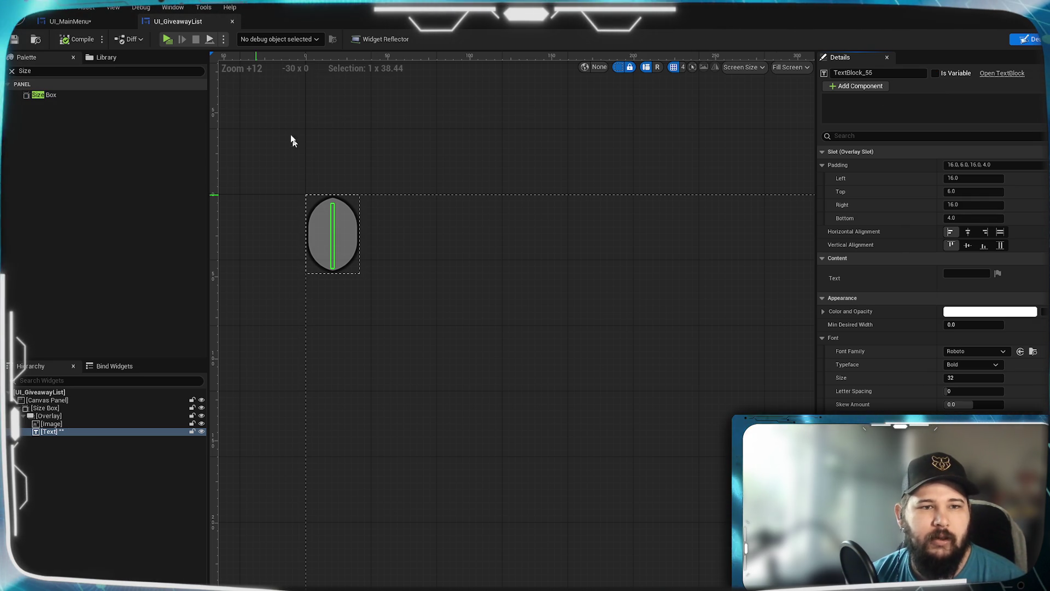
key("ctrl+s")
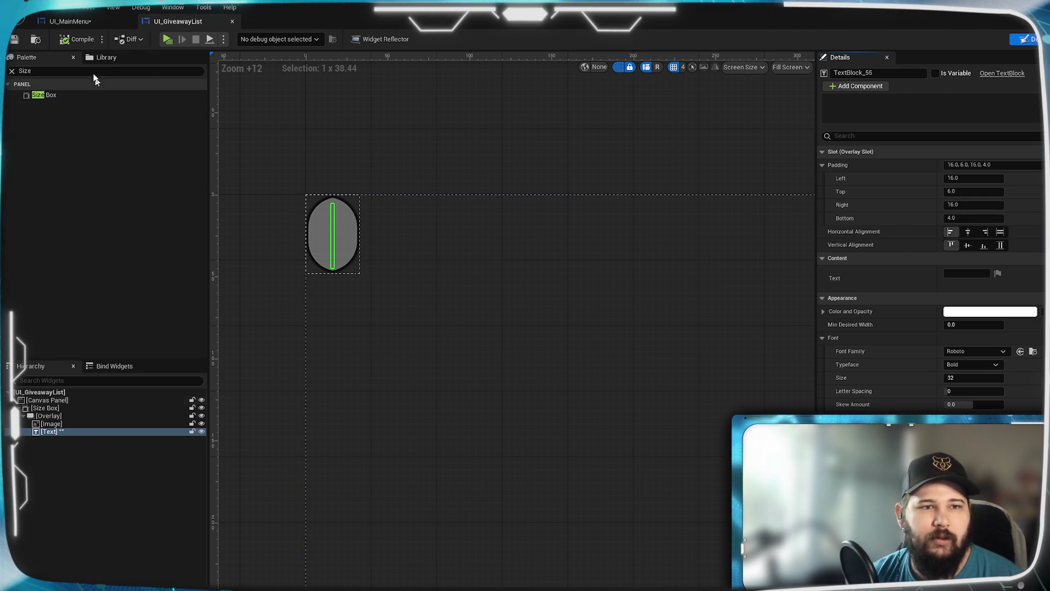
Step: Turn on Size To Content for ListView_0 in UI_MainMenu and save the widget
left_click(91, 22)
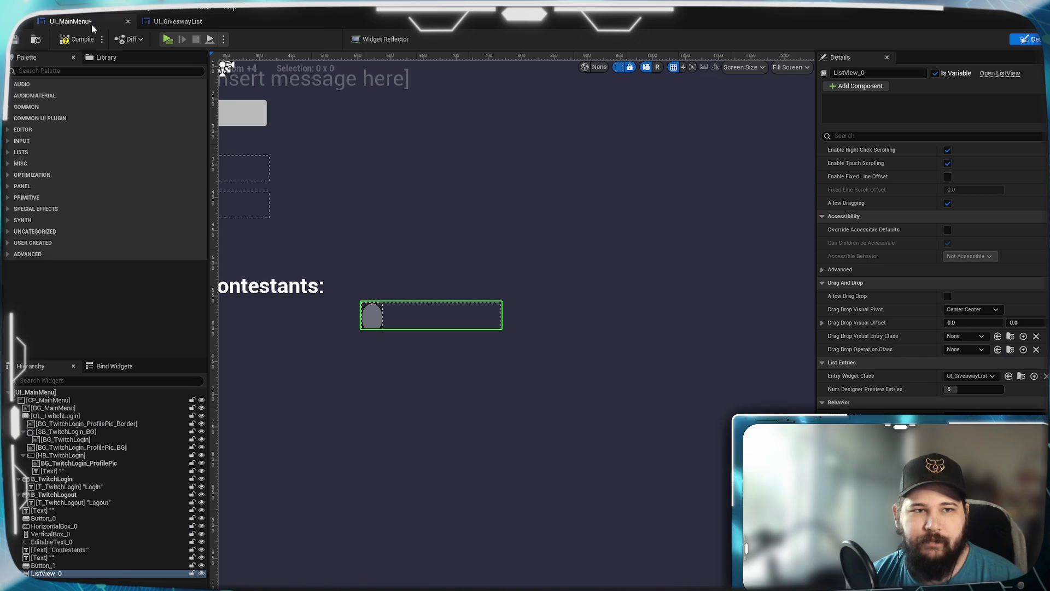
scroll(539, 382, "up", 7)
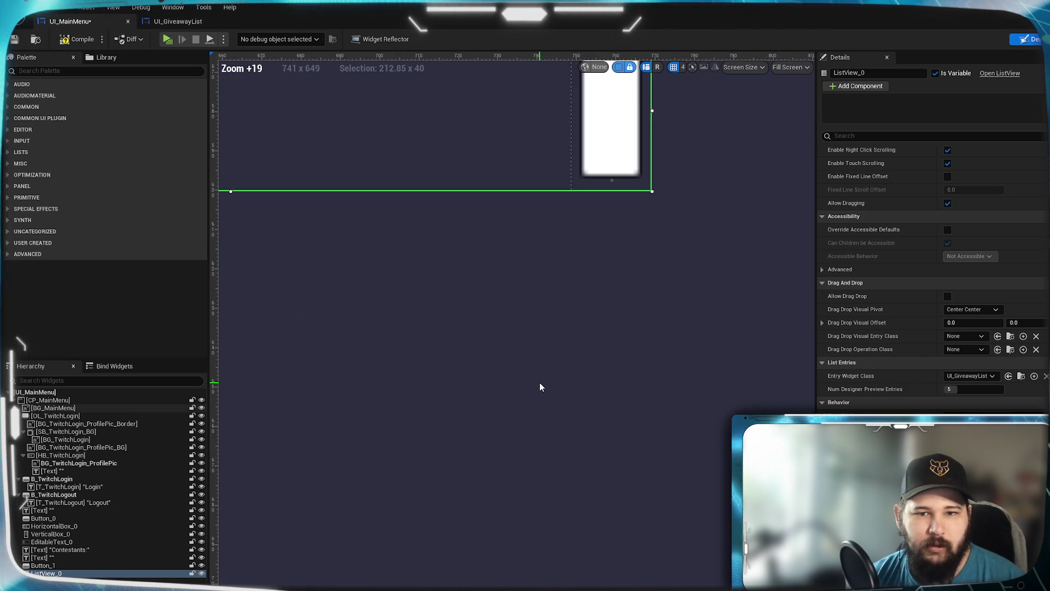
scroll(589, 201, "down", 2)
scroll(499, 348, "up", 2)
scroll(411, 266, "down", 2)
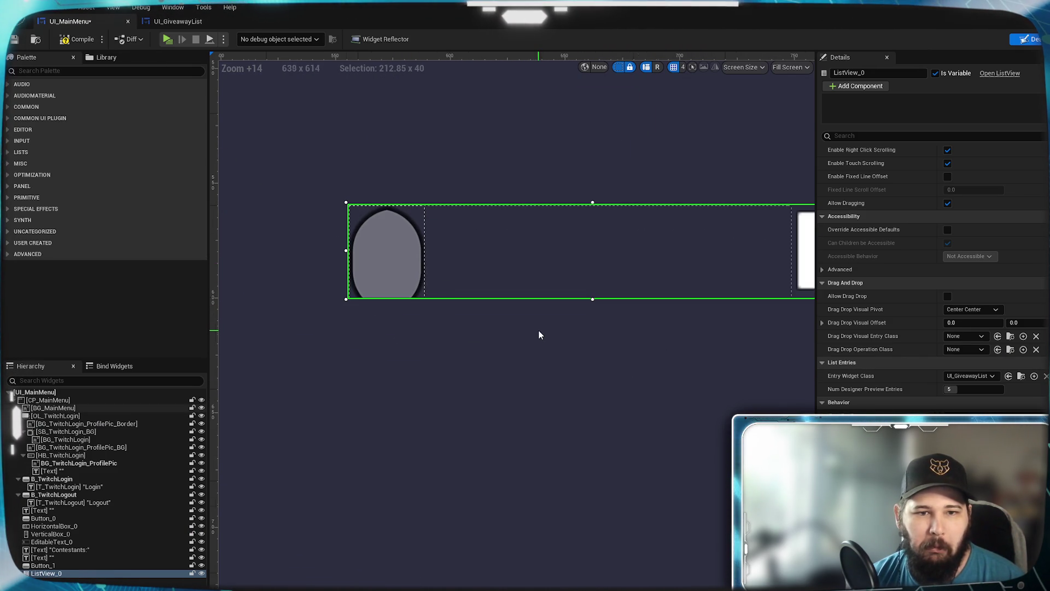
scroll(541, 339, "down", 4)
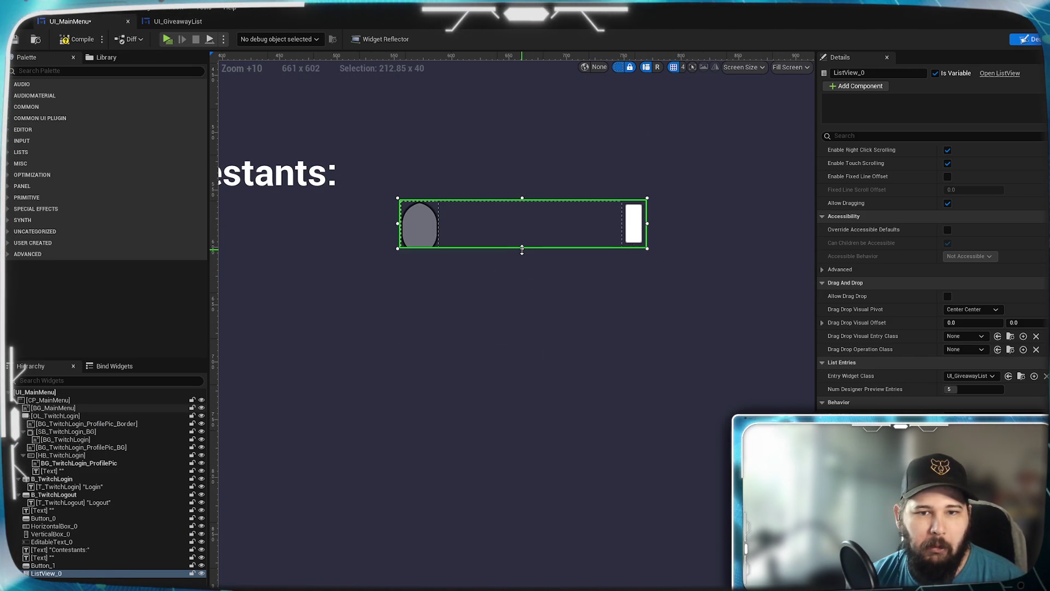
scroll(924, 310, "up", 10)
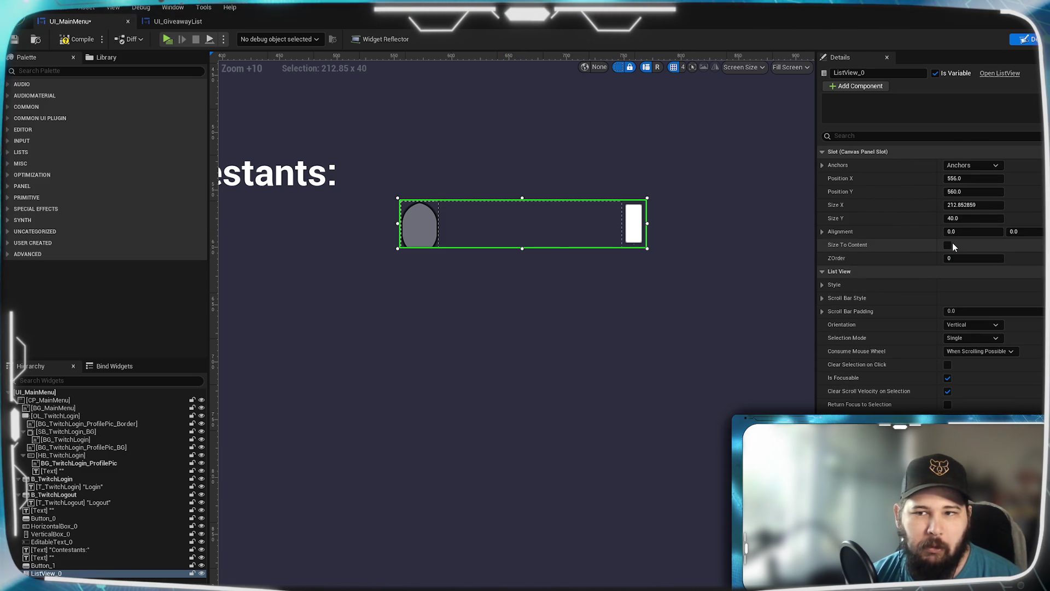
left_click(948, 245)
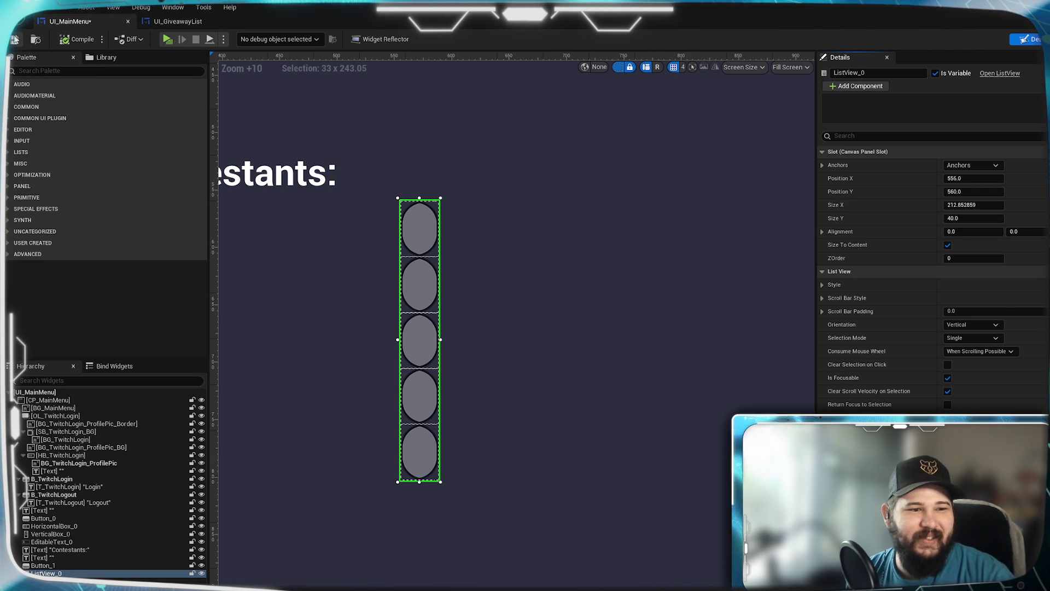
key("ctrl+s")
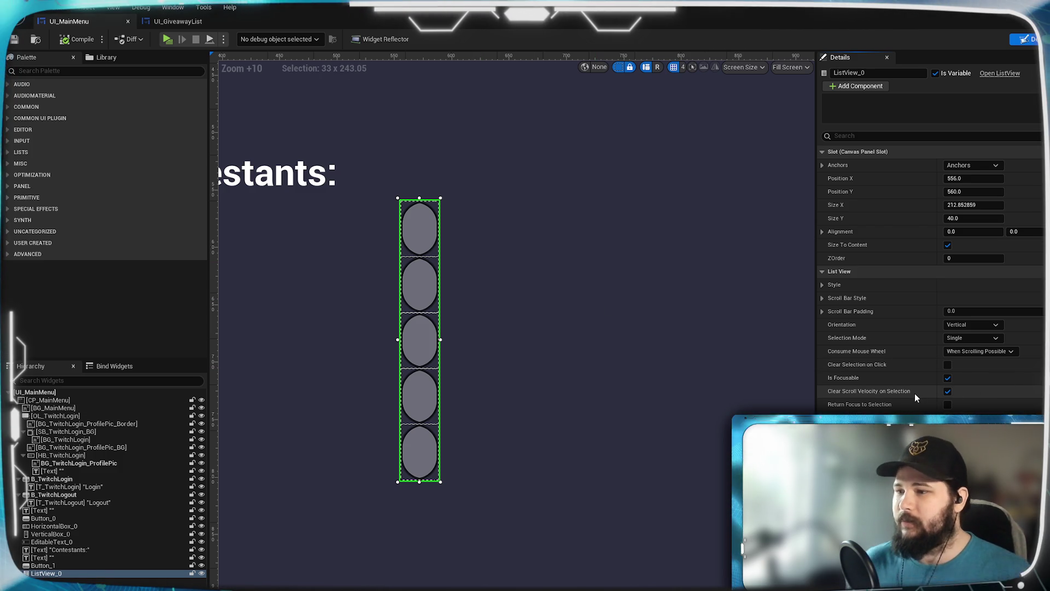
Step: Start a Play-In-Editor session of the project with Alt+P
scroll(916, 394, "down", 8)
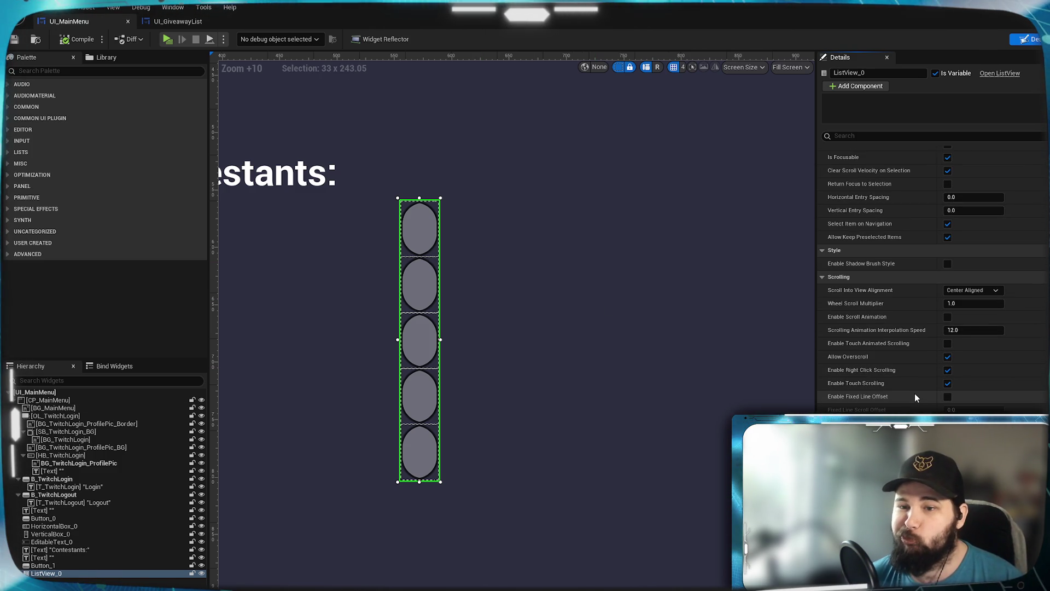
scroll(915, 395, "down", 1)
scroll(916, 395, "down", 7)
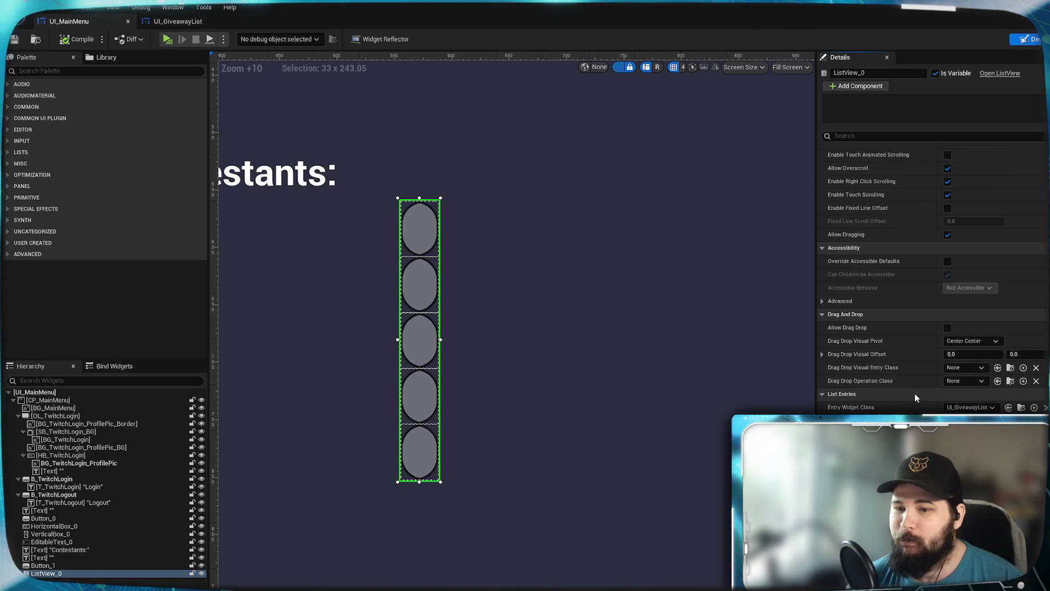
key("alt+p")
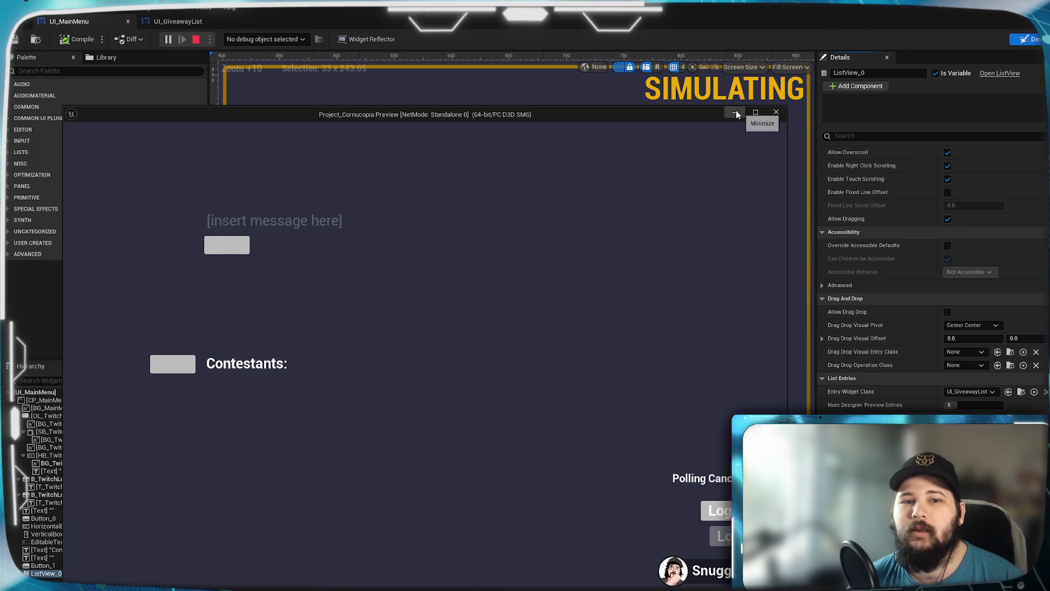
Step: Minimize the game preview window and bring the Contestants label and list into view
left_click(733, 110)
mouse_move(419, 275)
left_mouse_down()
mouse_move(460, 287)
mouse_move(420, 306)
left_mouse_up()
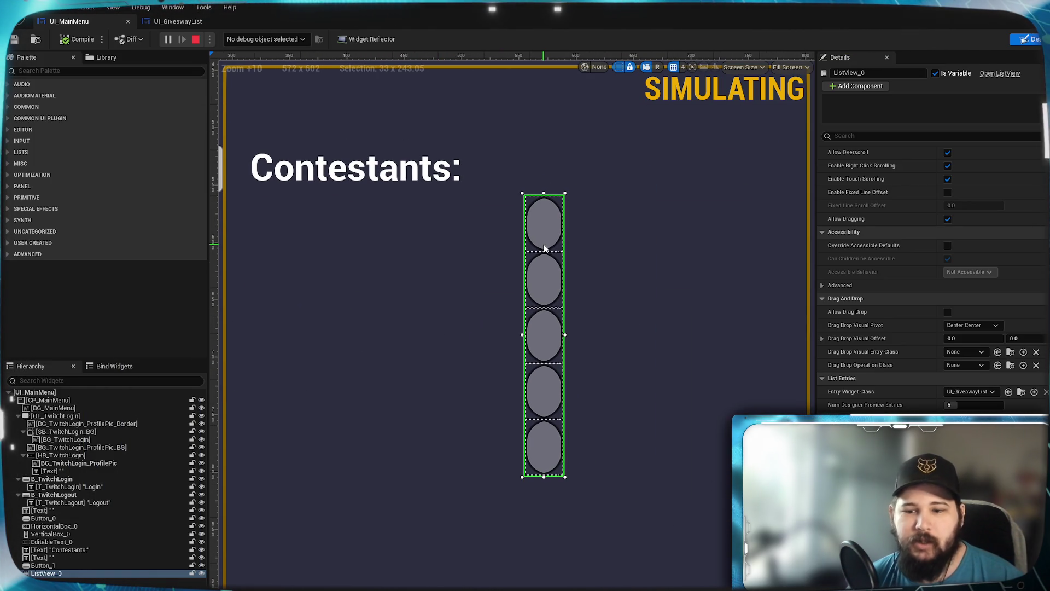
scroll(929, 274, "down", 4)
scroll(930, 273, "down", 4)
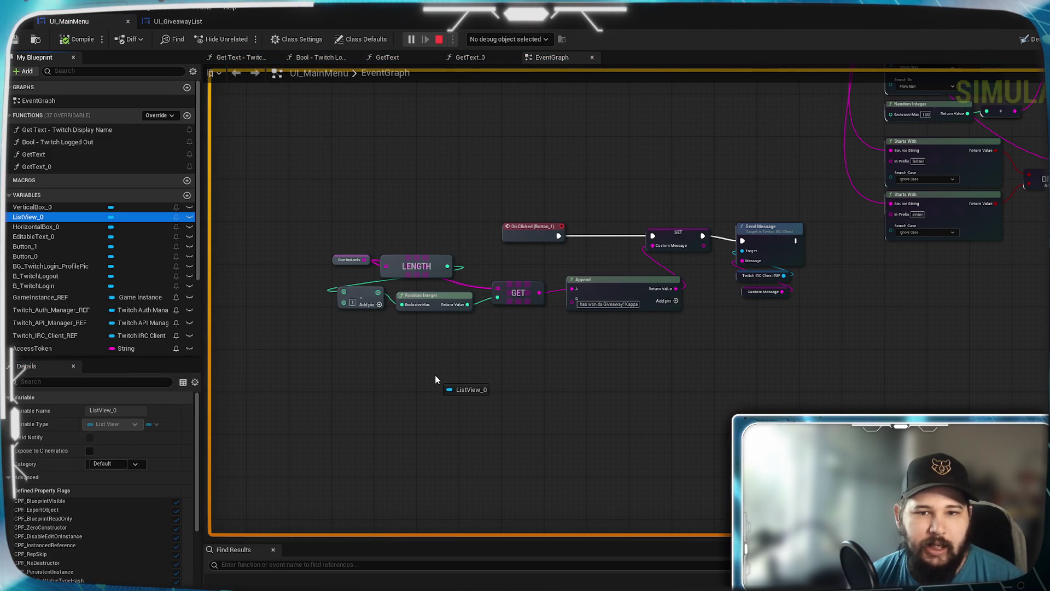
Step: Place a ListView_0 getter node in the UI_MainMenu event graph
mouse_move(559, 376)
left_mouse_down()
mouse_move(547, 358)
mouse_move(553, 337)
mouse_move(608, 364)
left_mouse_up()
left_click(572, 368)
scroll(607, 377, "up", 3)
left_click(622, 375)
scroll(667, 482, "down", 15)
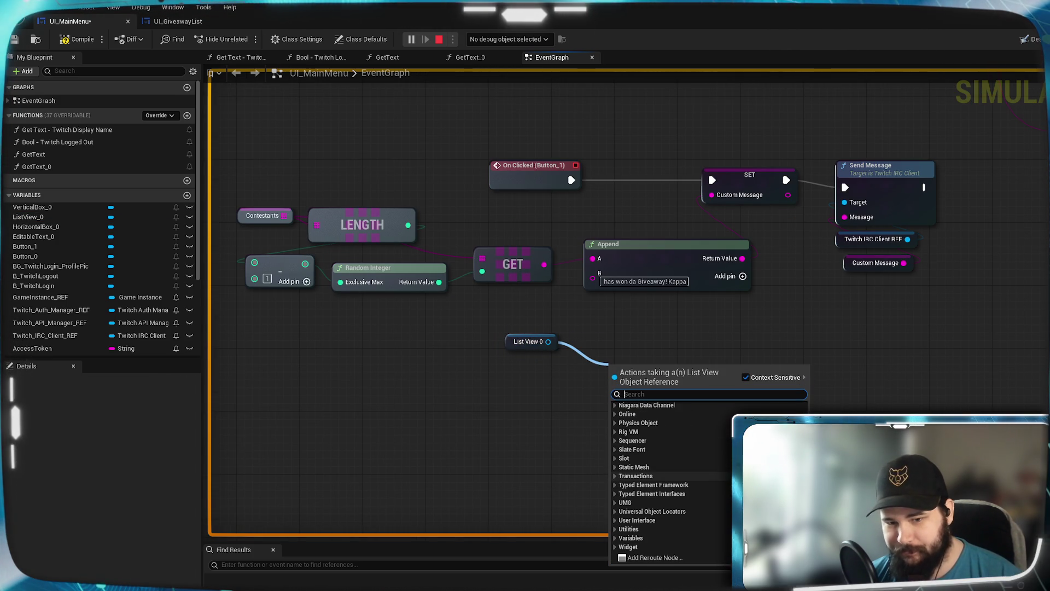
Step: Search the list view's actions for 'add' and add an Add Item node targeting ListView_0
left_click(615, 502)
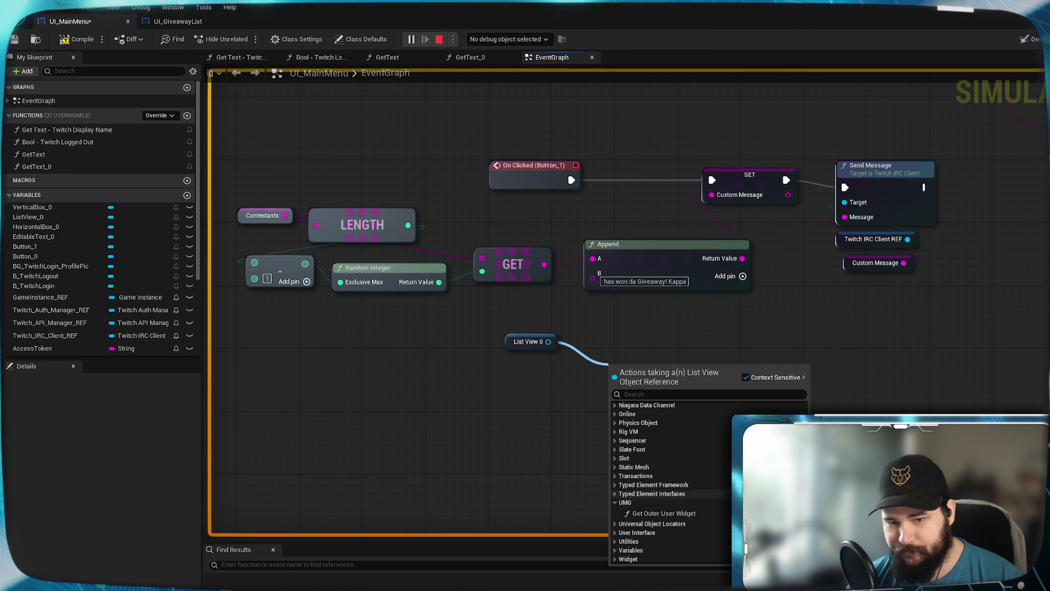
left_click(615, 503)
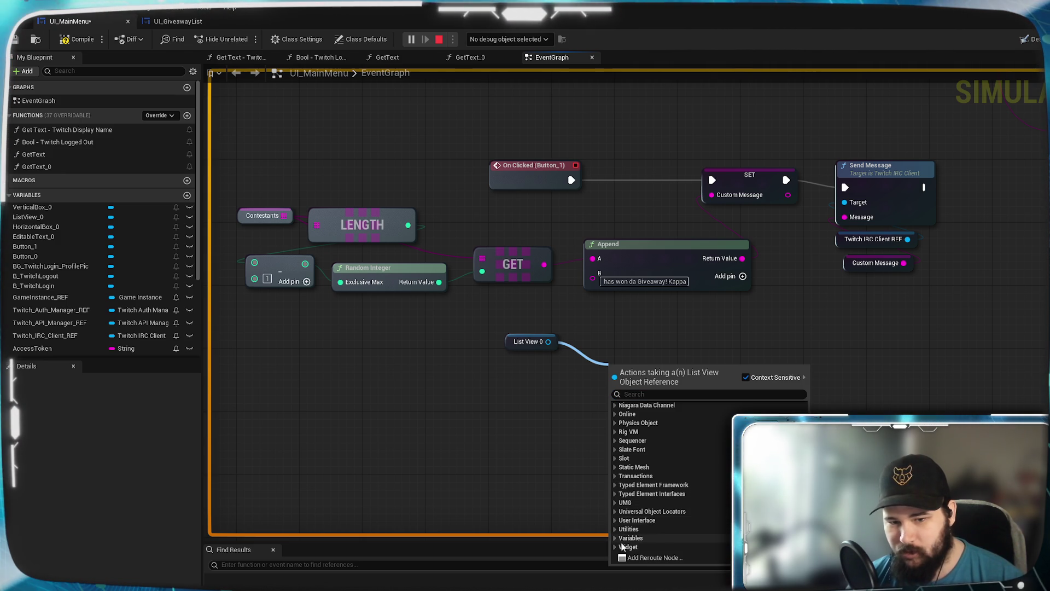
left_click(615, 547)
scroll(657, 509, "down", 3)
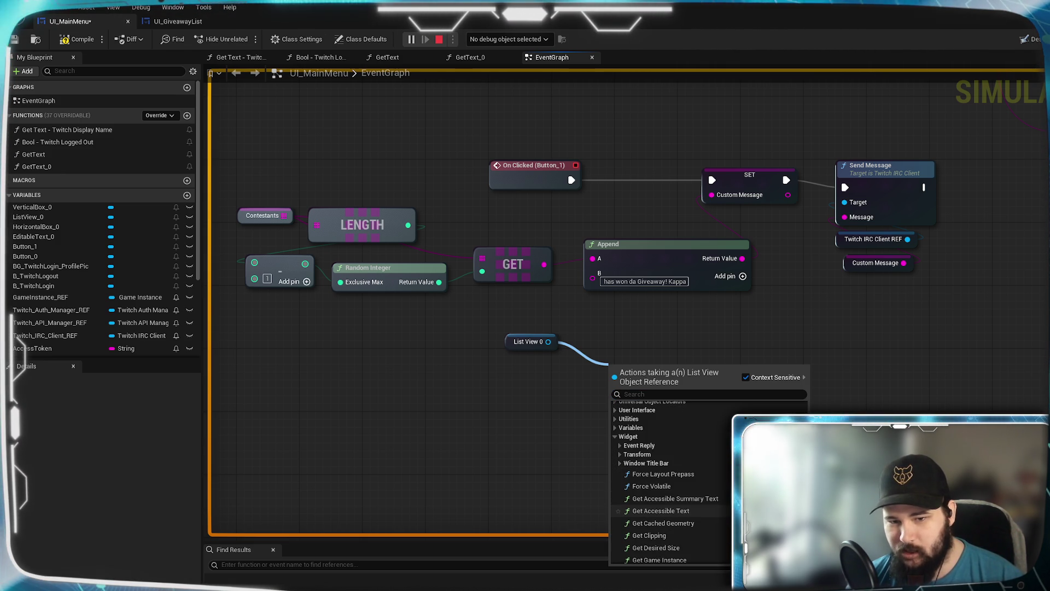
scroll(621, 465, "down", 3)
scroll(621, 464, "up", 4)
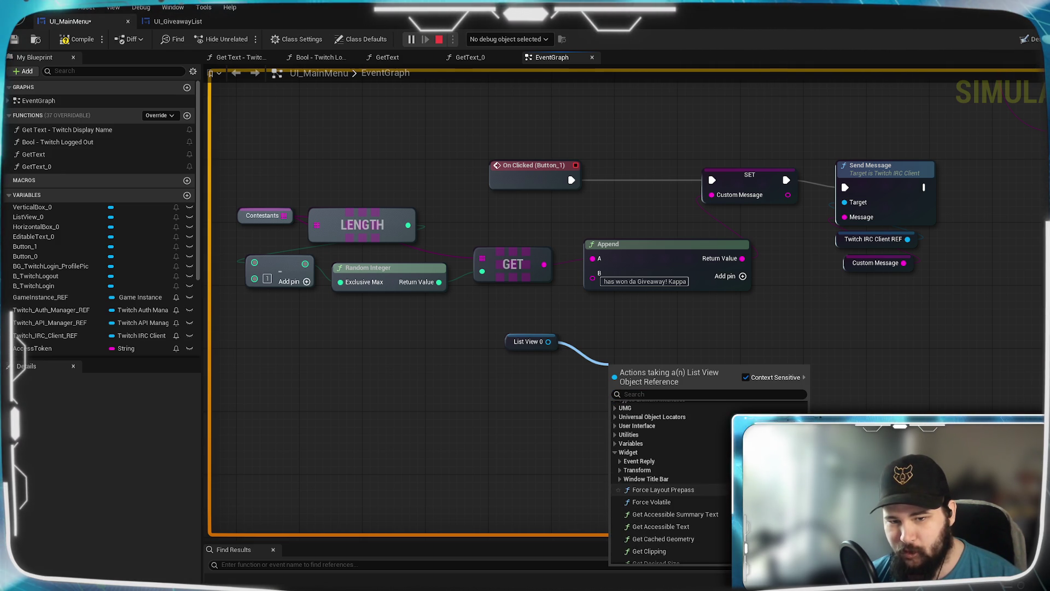
left_click(615, 452)
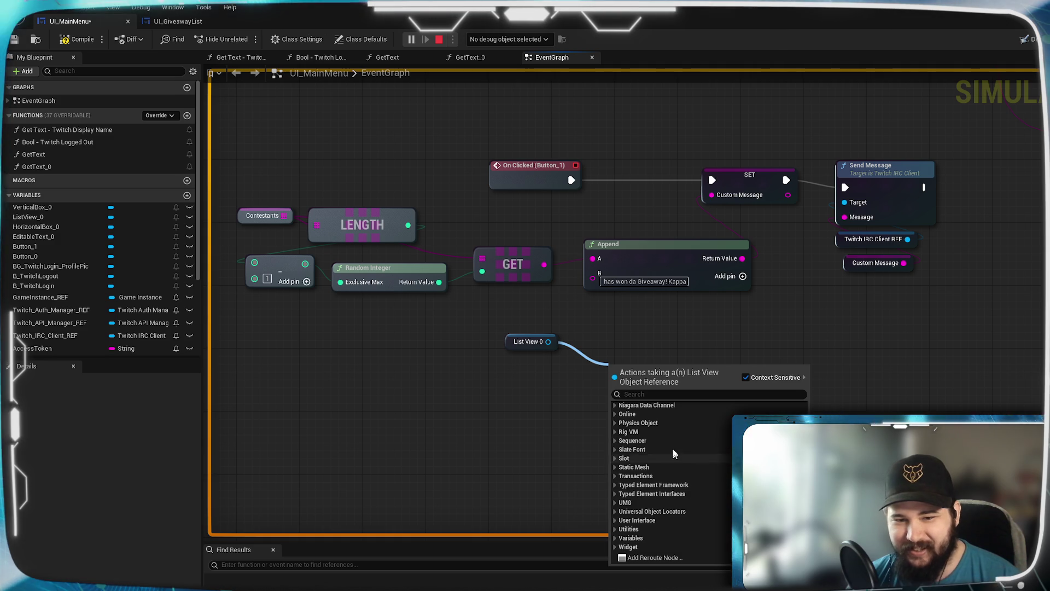
scroll(664, 415, "up", 2)
type("add")
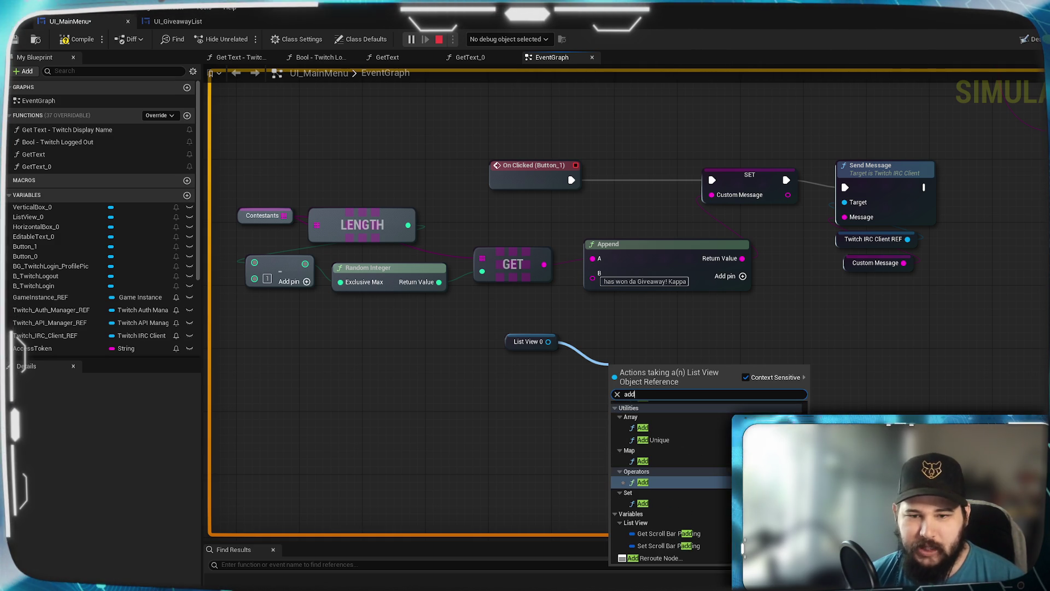
scroll(696, 455, "up", 2)
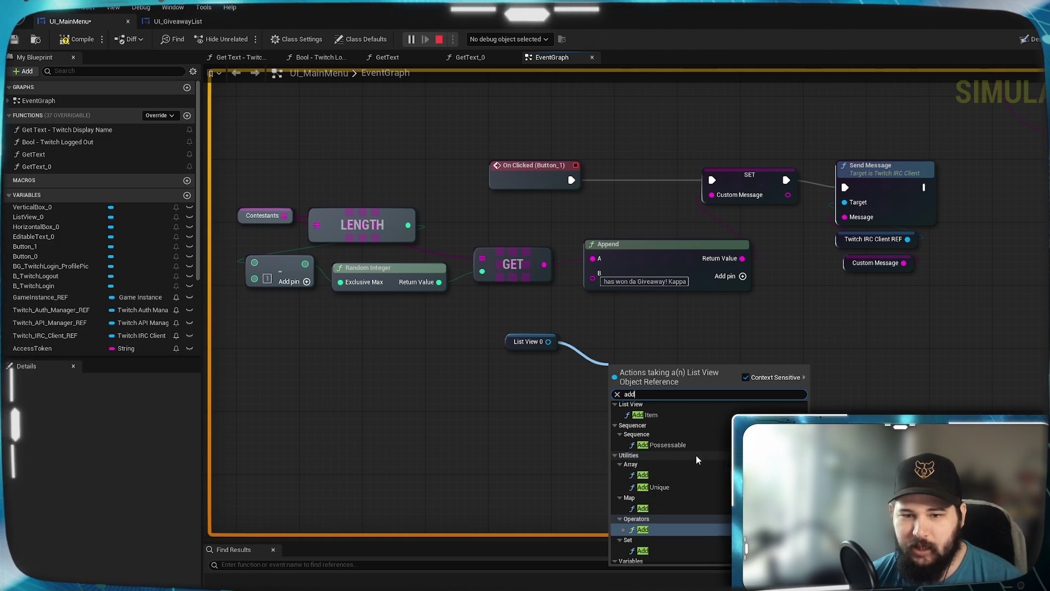
scroll(718, 487, "up", 2)
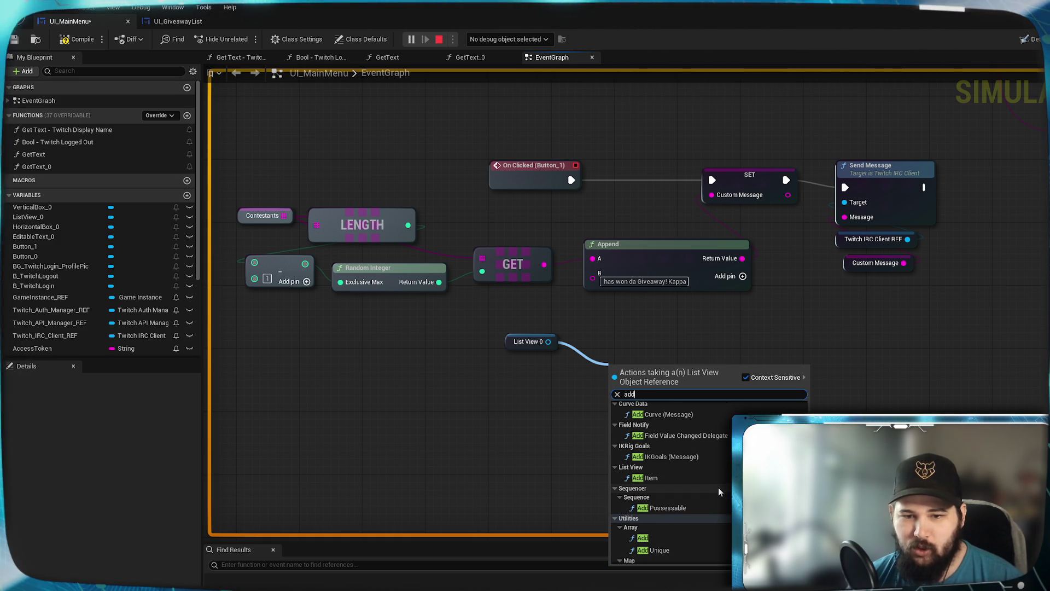
left_click(650, 478)
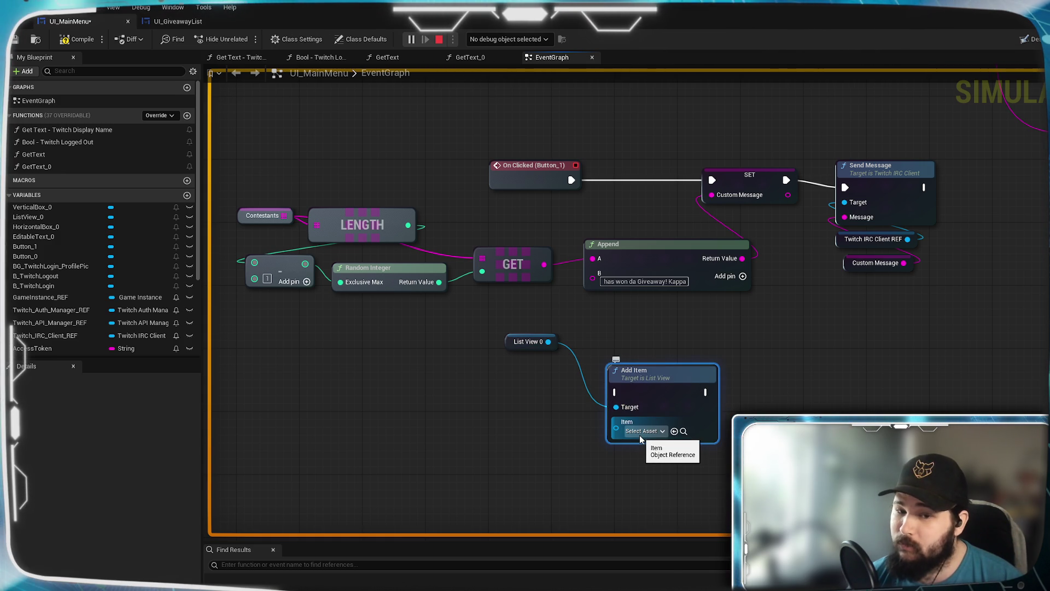
left_click(639, 433)
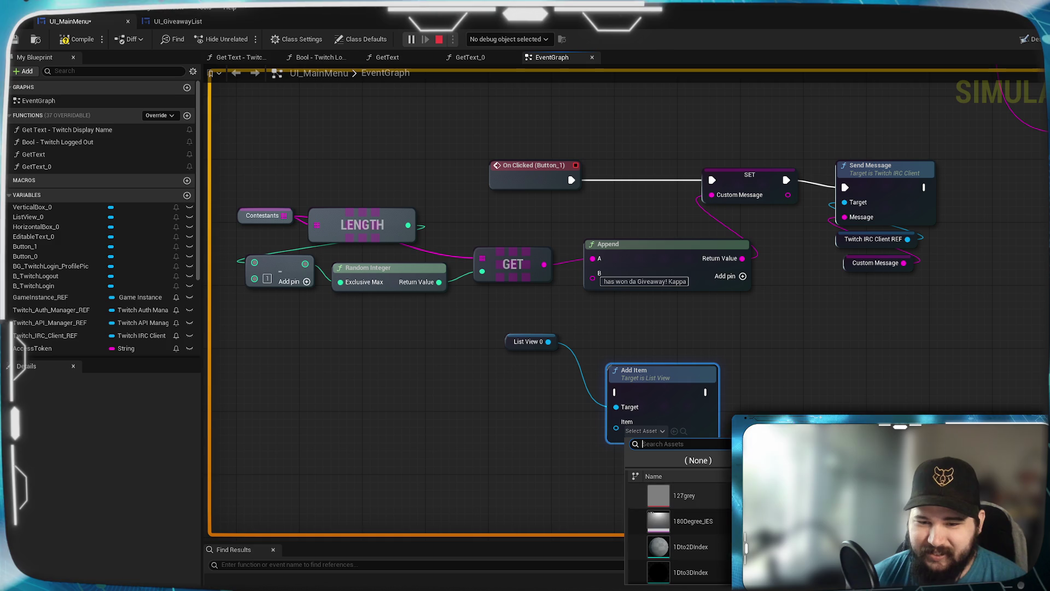
left_click(657, 377)
mouse_move(657, 378)
left_mouse_down()
mouse_move(649, 339)
mouse_move(634, 333)
left_mouse_up()
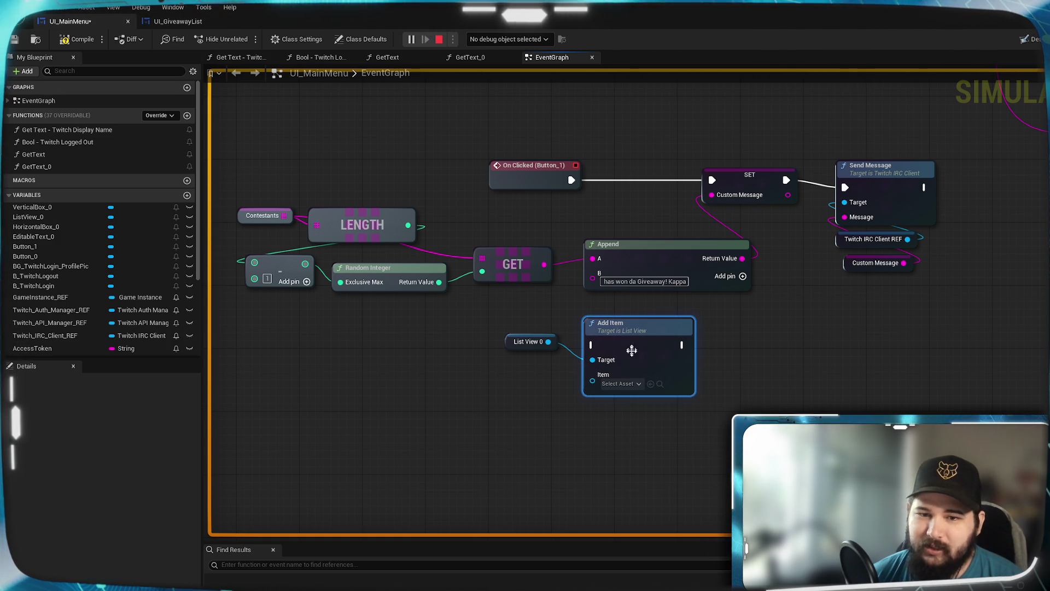
left_click(633, 384)
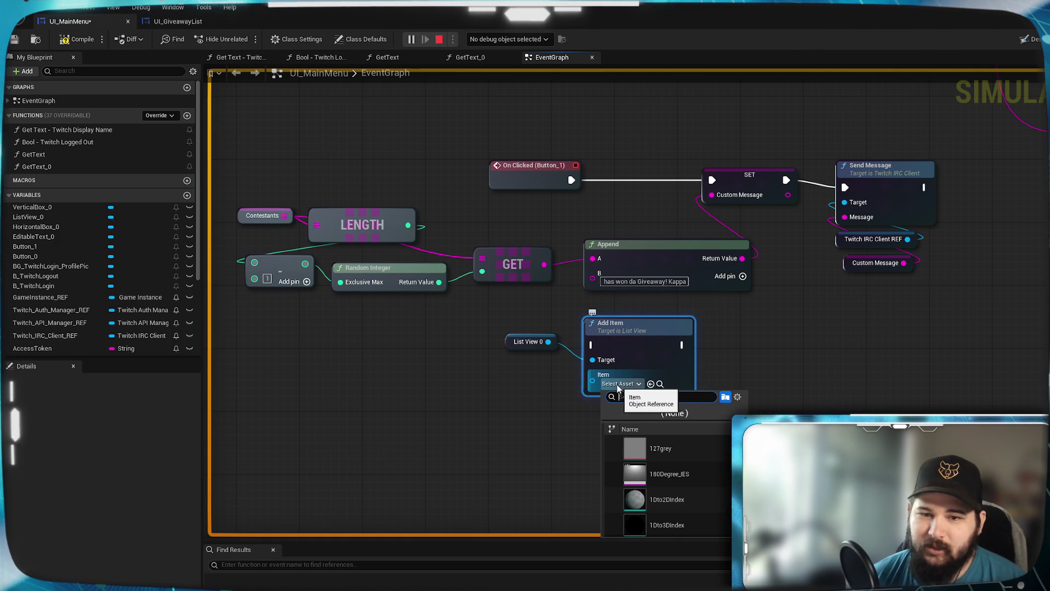
left_click(551, 425)
left_click_drag(652, 381, 684, 389)
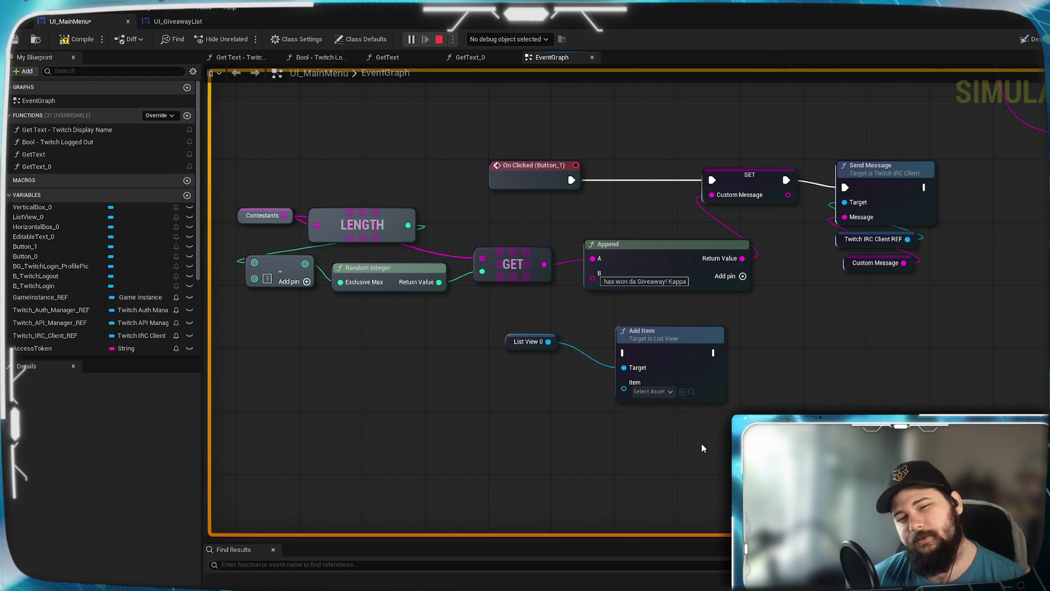
mouse_move(685, 369)
left_mouse_down()
mouse_move(772, 369)
mouse_move(628, 353)
mouse_move(662, 361)
left_mouse_up()
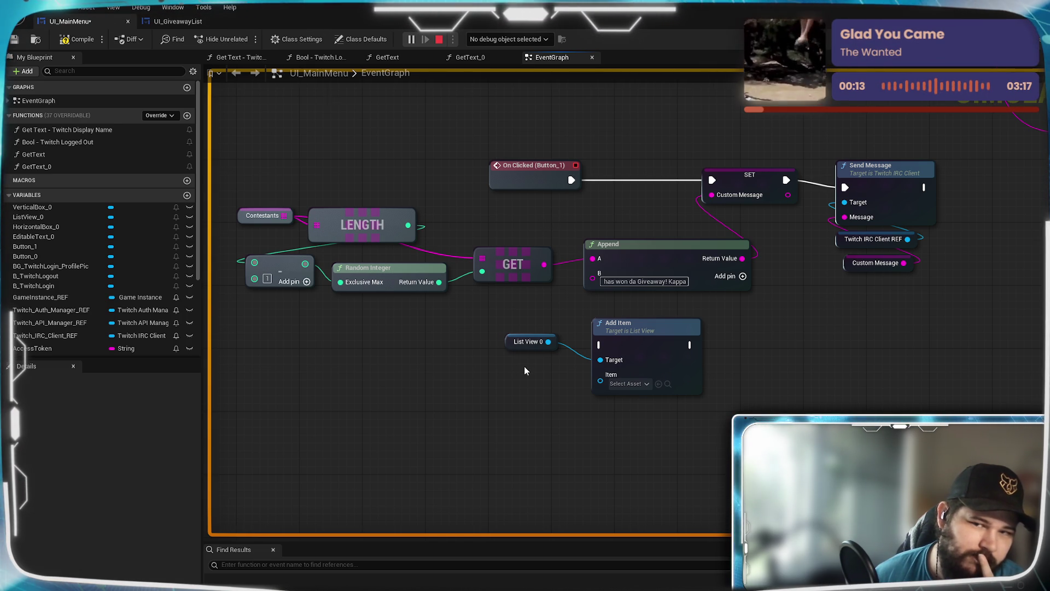
scroll(524, 370, "down", 2)
mouse_move(369, 419)
left_mouse_down()
mouse_move(524, 353)
mouse_move(700, 367)
left_mouse_up()
Step: Add a Create Widget node after the ADD node's execution output
scroll(798, 328, "up", 2)
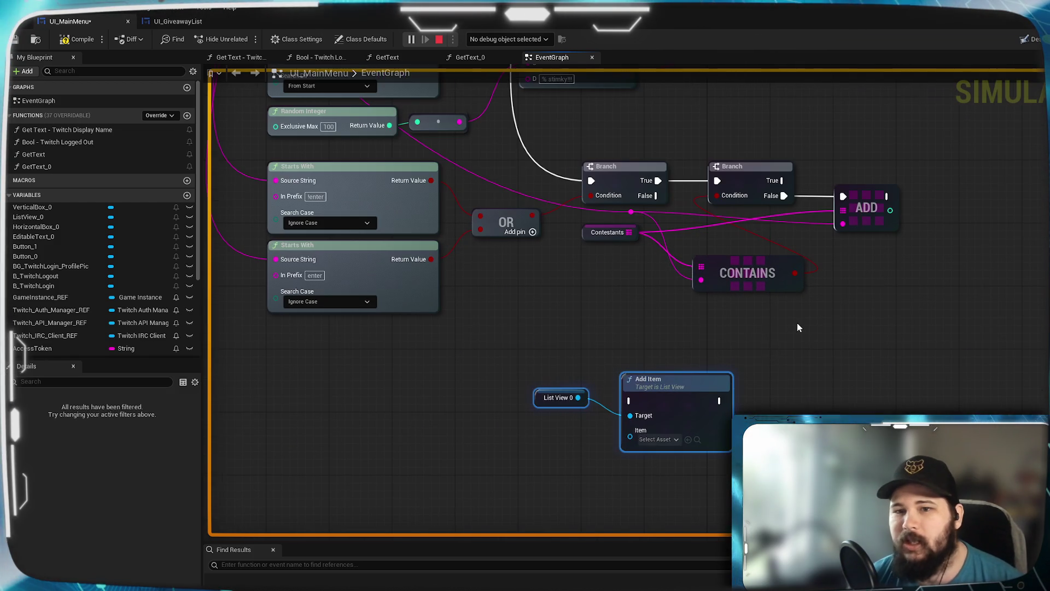
left_click_drag(739, 324, 625, 329)
mouse_move(674, 202)
left_mouse_down()
mouse_move(730, 385)
mouse_move(710, 379)
left_mouse_up()
left_click(809, 304)
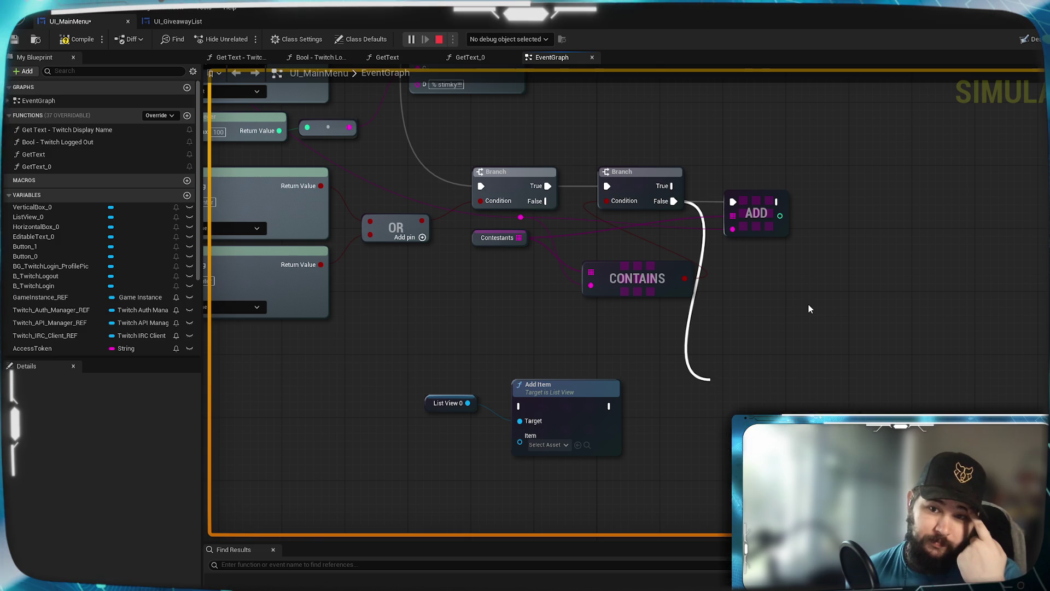
mouse_move(776, 201)
left_mouse_down()
mouse_move(816, 248)
mouse_move(787, 374)
left_mouse_up()
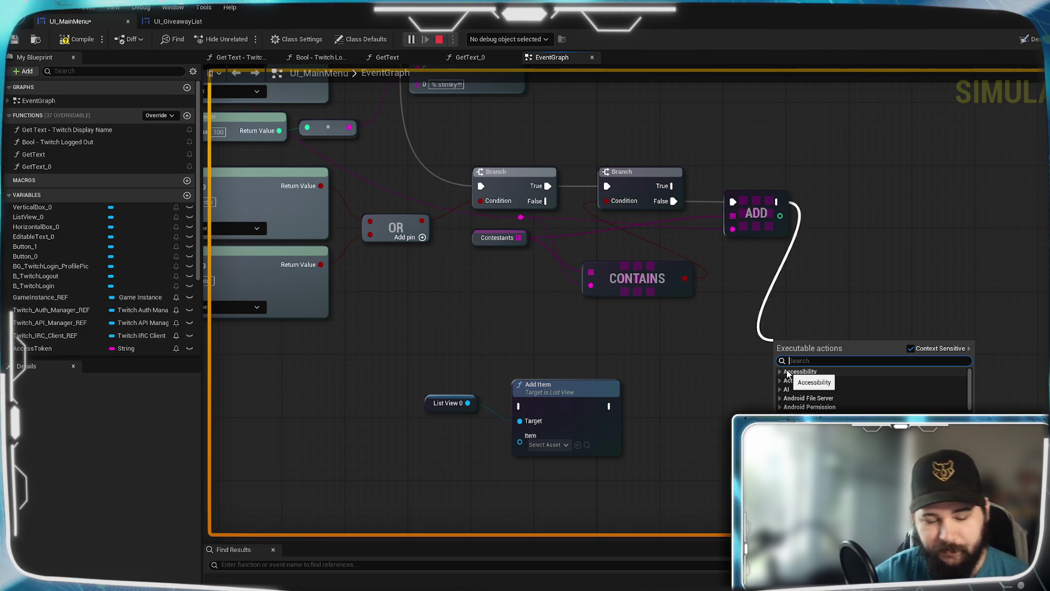
type("create widget")
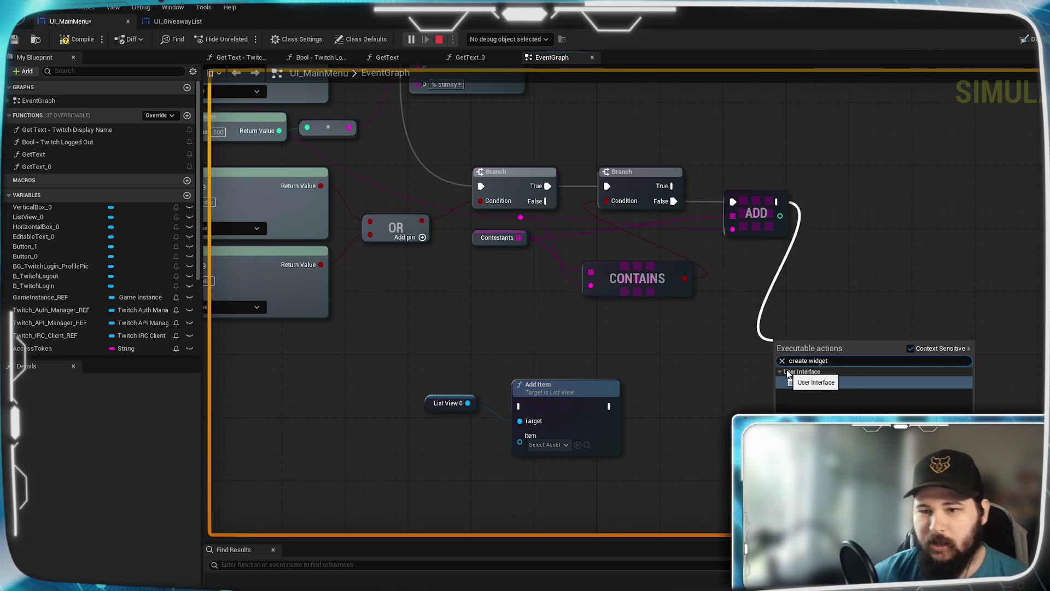
left_click(826, 391)
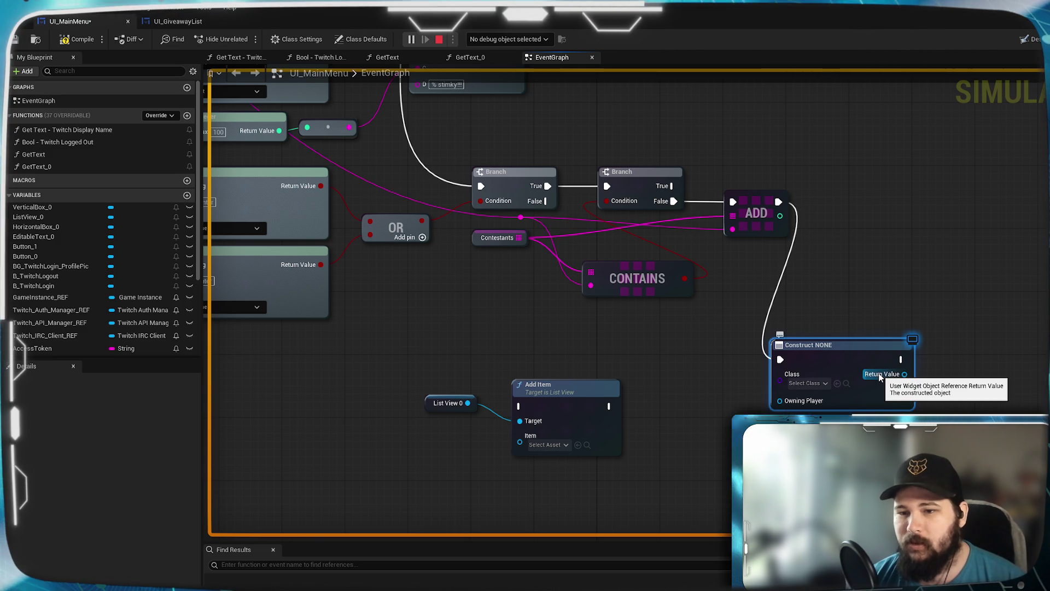
Step: Set the Create Widget node's class to UI_GiveawayList
left_click(807, 386)
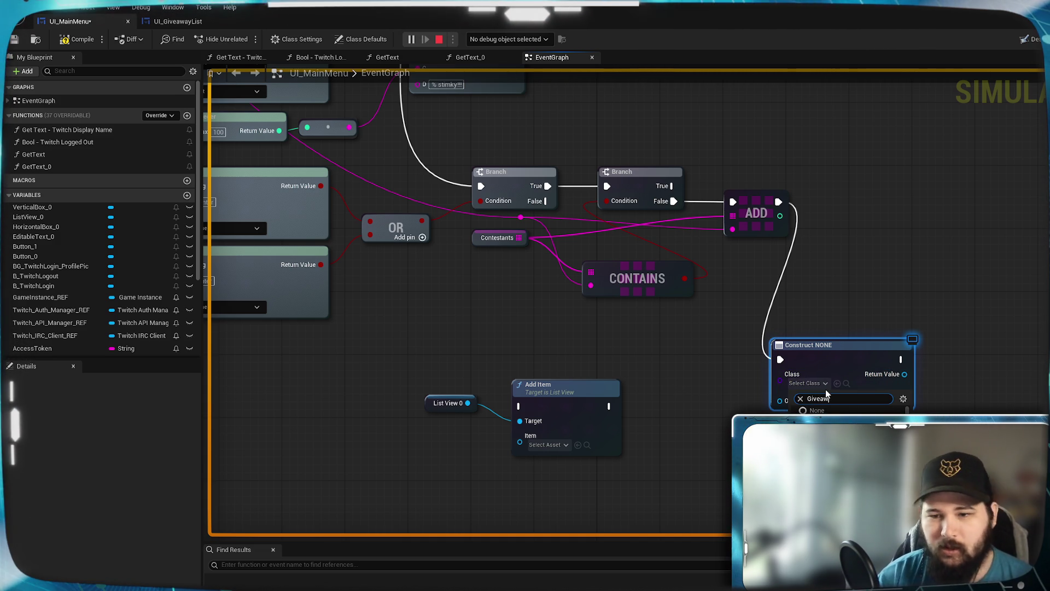
type("Giveaw")
key("Return")
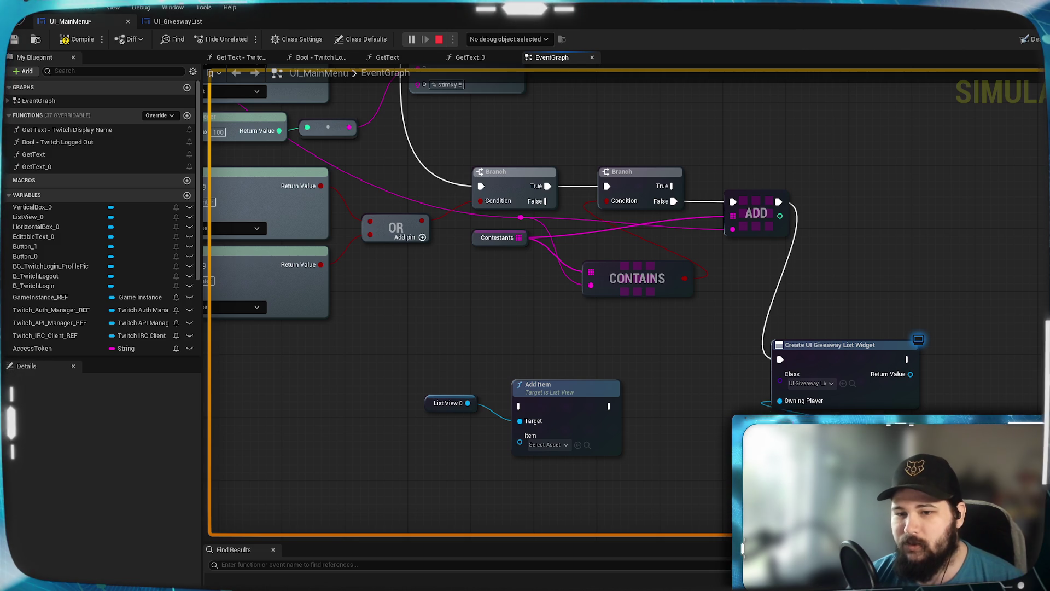
left_click_drag(855, 372, 793, 351)
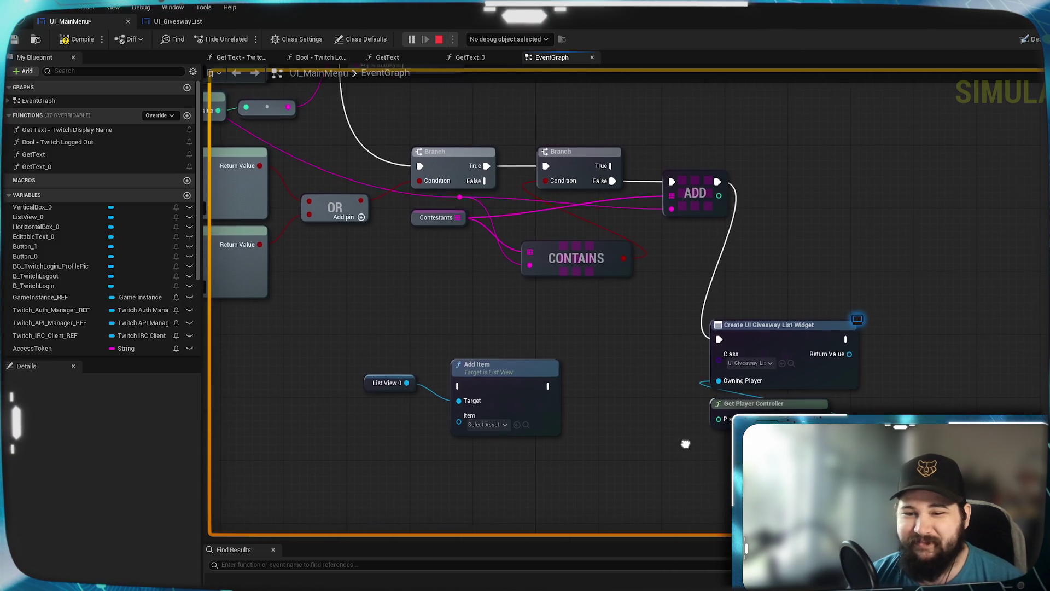
Step: Wire Get Player Controller to Owning Player and feed the new widget into Add Item after creation
mouse_move(676, 443)
left_mouse_down()
mouse_move(586, 393)
mouse_move(588, 339)
mouse_move(564, 348)
left_mouse_up()
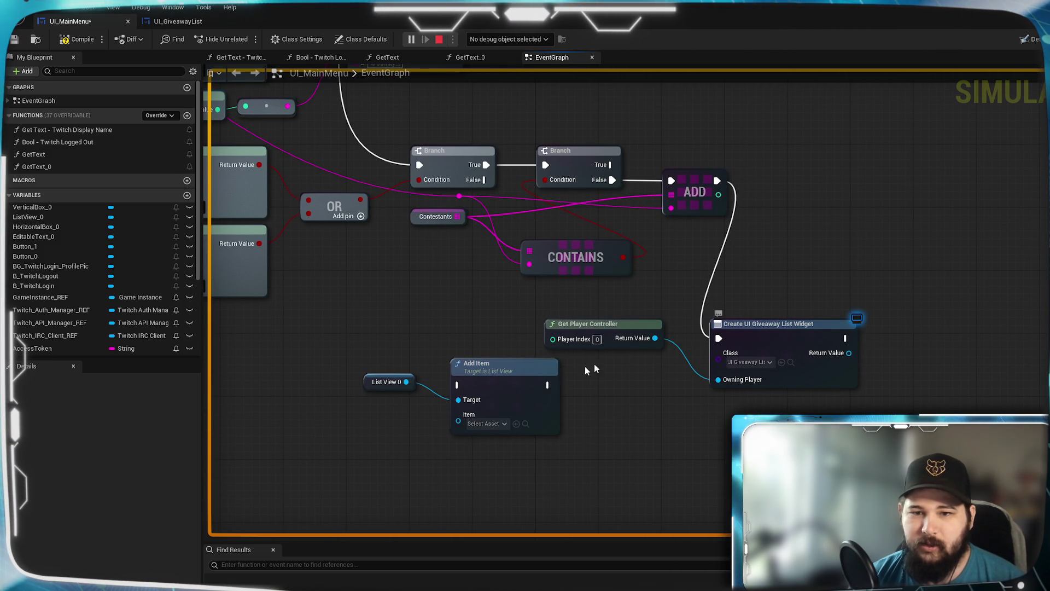
mouse_move(848, 353)
left_mouse_down()
mouse_move(798, 398)
mouse_move(459, 415)
left_mouse_up()
mouse_move(353, 353)
left_mouse_down()
mouse_move(439, 394)
mouse_move(766, 492)
left_mouse_up()
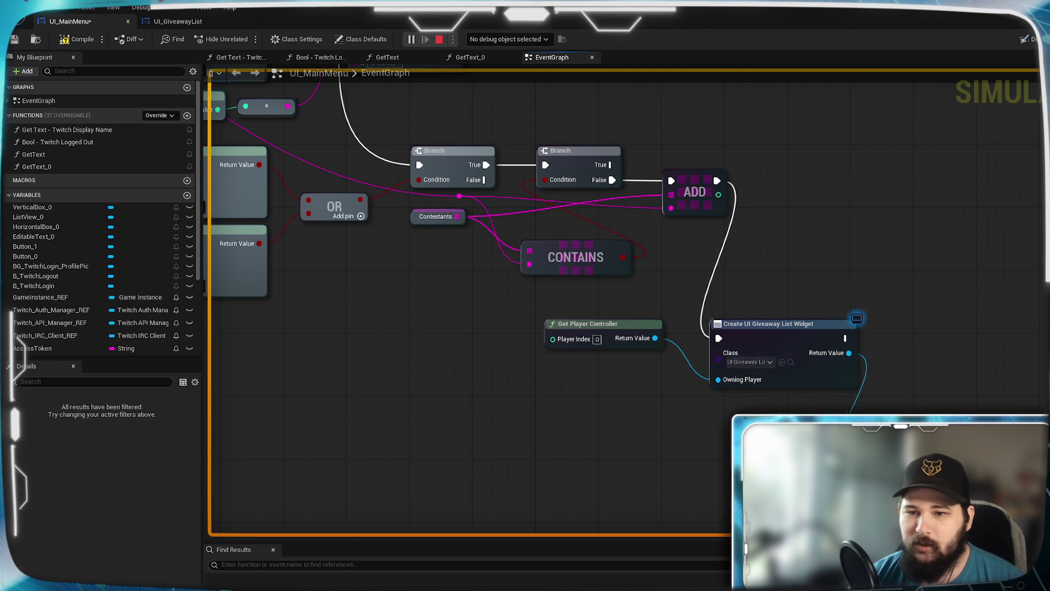
mouse_move(939, 405)
left_mouse_down()
mouse_move(923, 313)
mouse_move(931, 317)
left_mouse_up()
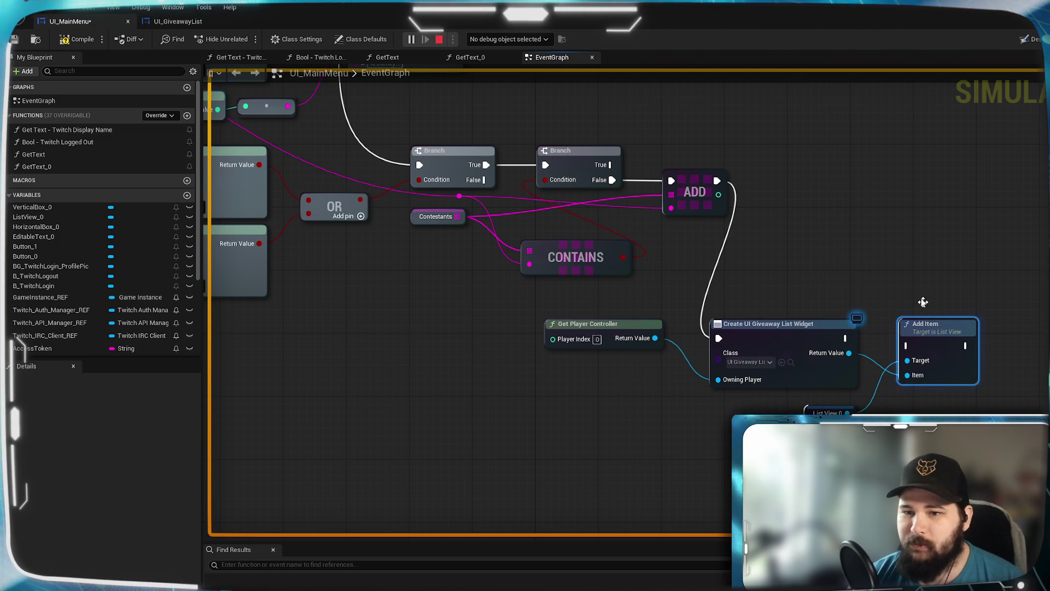
mouse_move(844, 339)
left_mouse_down()
mouse_move(904, 350)
mouse_move(919, 326)
left_mouse_up()
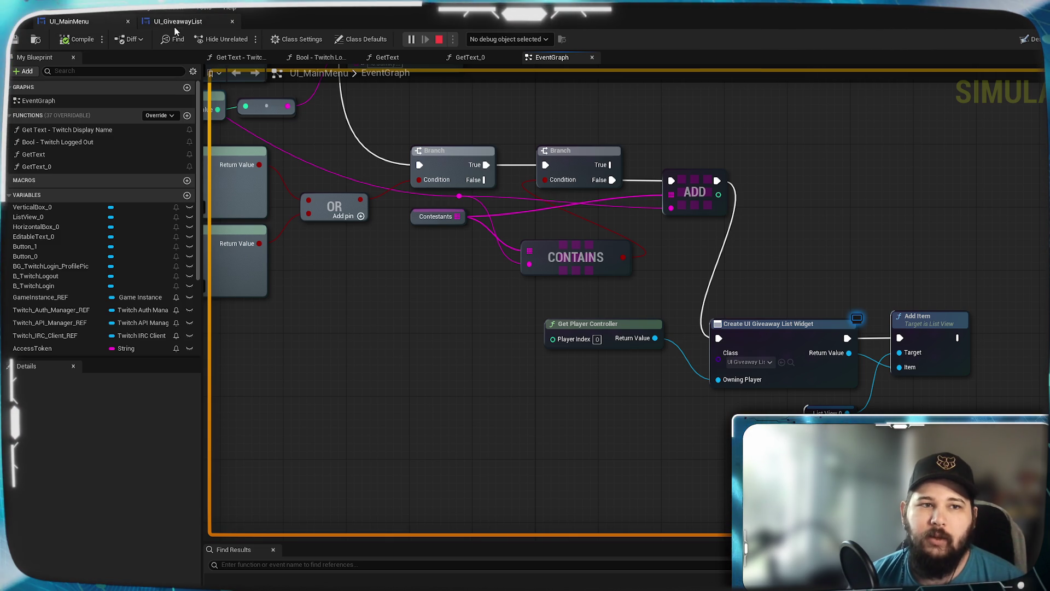
left_click(200, 21)
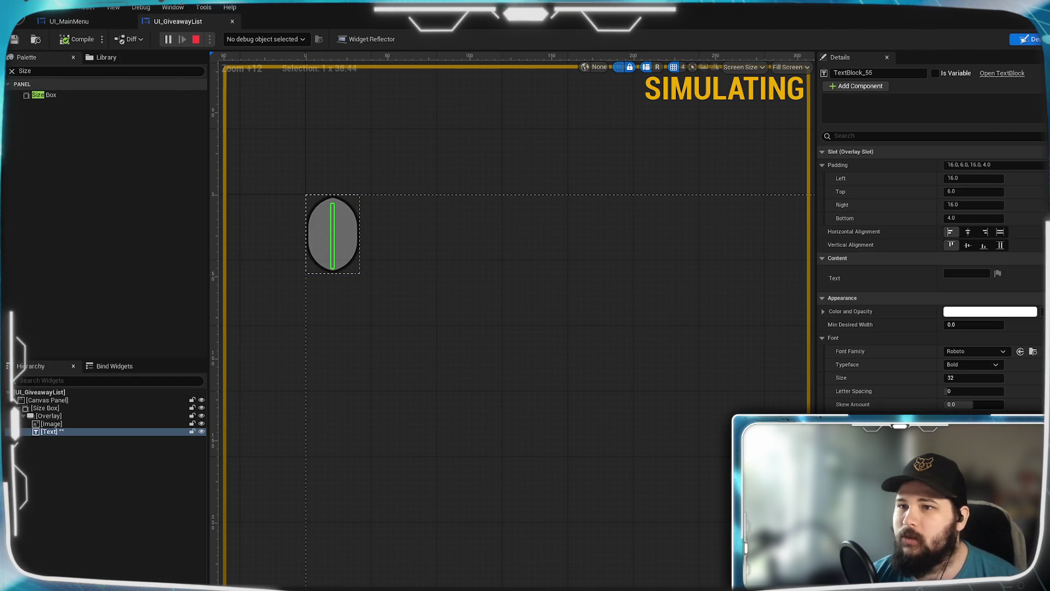
Step: Look over UI_GiveawayList's event graph, then return to Designer and reposition the GetText Return Node
left_click(1040, 39)
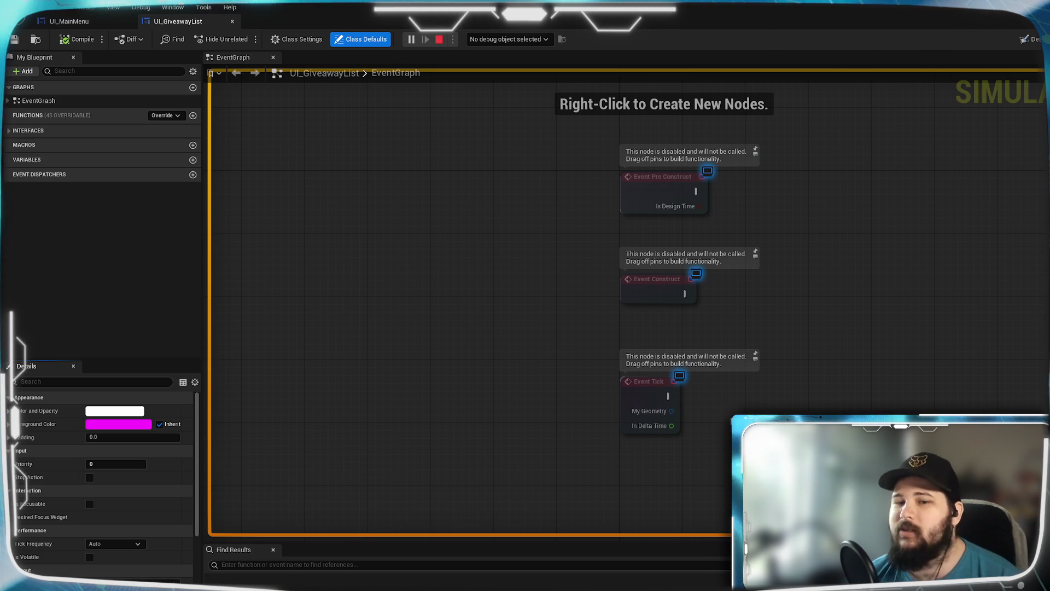
mouse_move(816, 389)
left_mouse_down()
mouse_move(731, 356)
mouse_move(572, 384)
mouse_move(591, 391)
left_mouse_up()
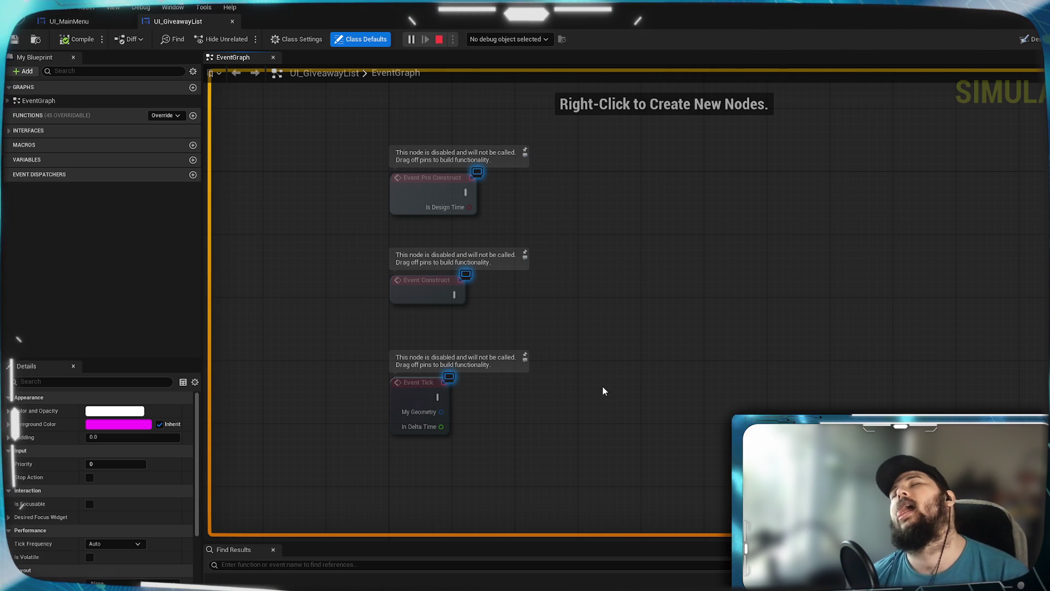
mouse_move(645, 399)
left_mouse_down()
mouse_move(652, 349)
mouse_move(638, 387)
left_mouse_up()
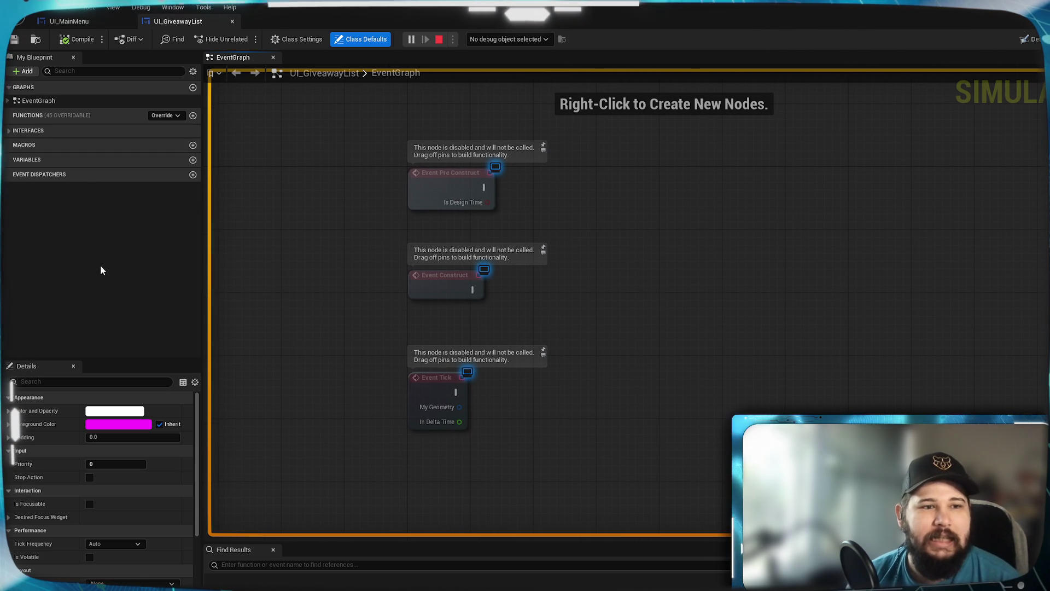
left_click_drag(316, 251, 330, 276)
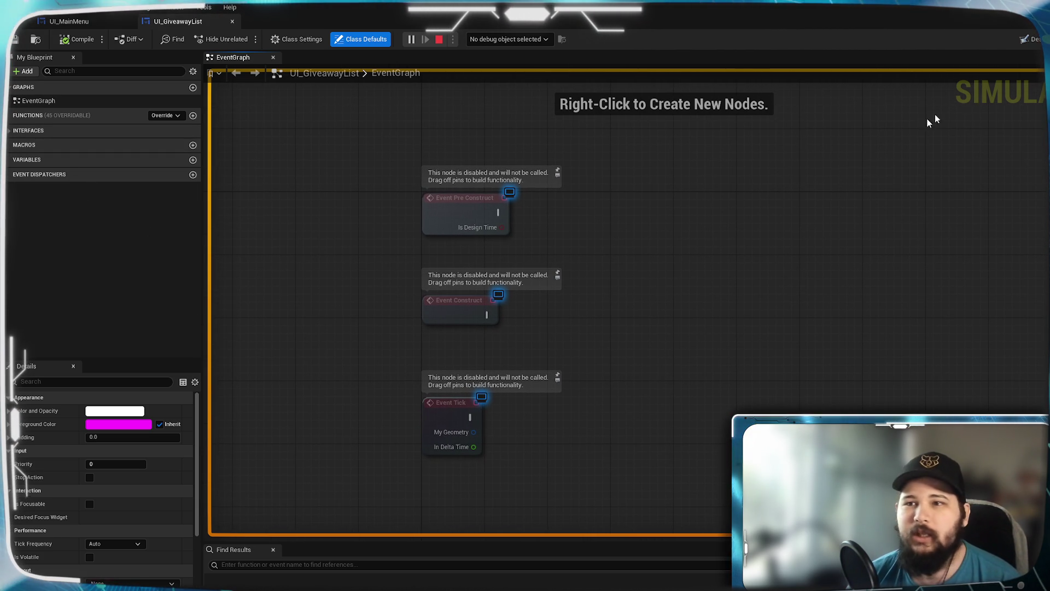
left_click(1031, 39)
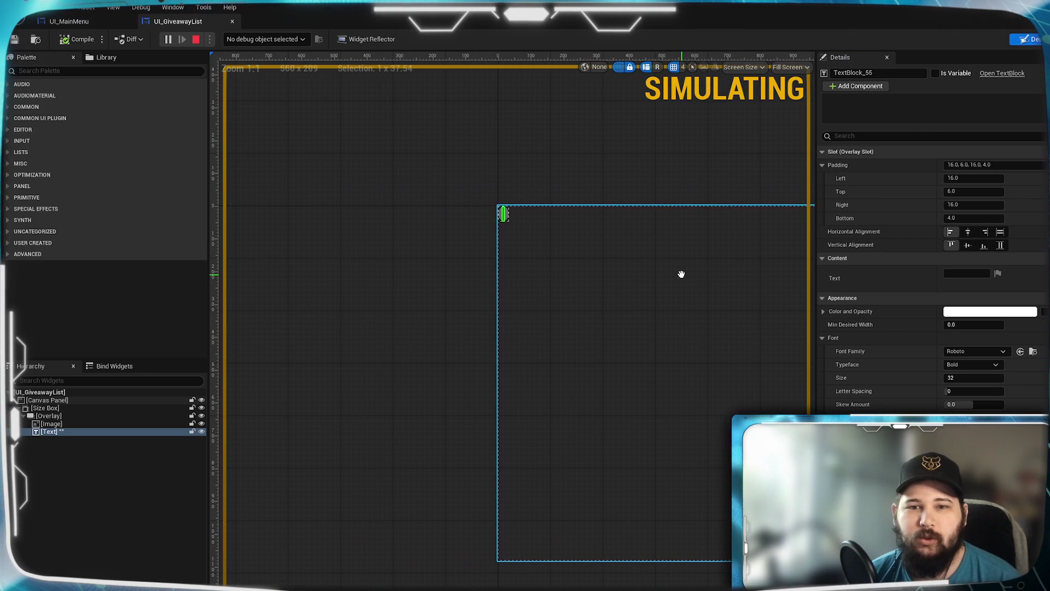
scroll(484, 228, "up", 10)
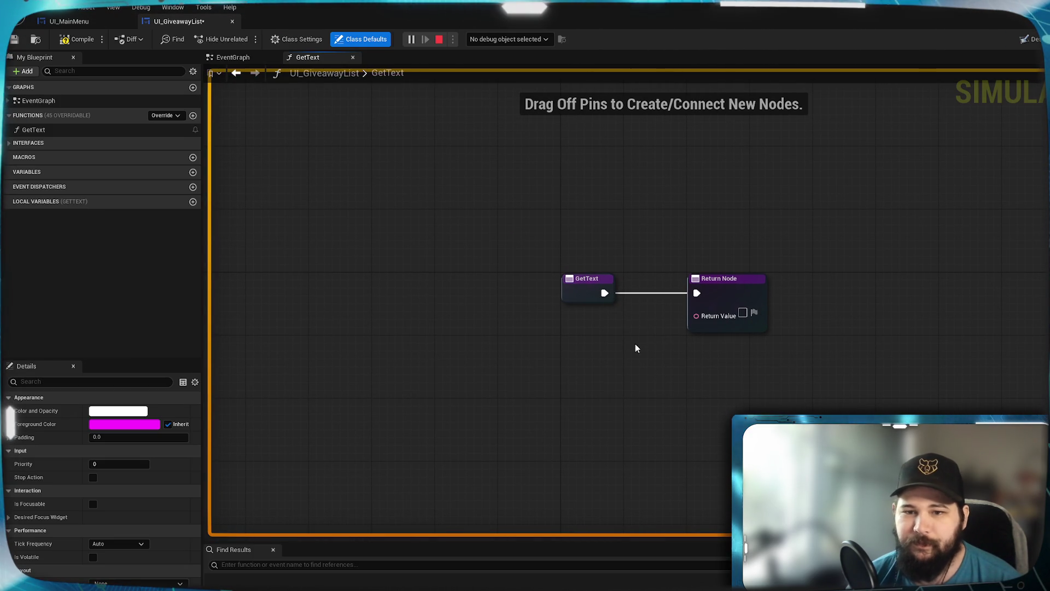
mouse_move(721, 278)
left_mouse_down()
mouse_move(862, 278)
mouse_move(848, 279)
left_mouse_up()
Step: Add a String variable named Contestant to UI_GiveawayList
left_click(600, 386)
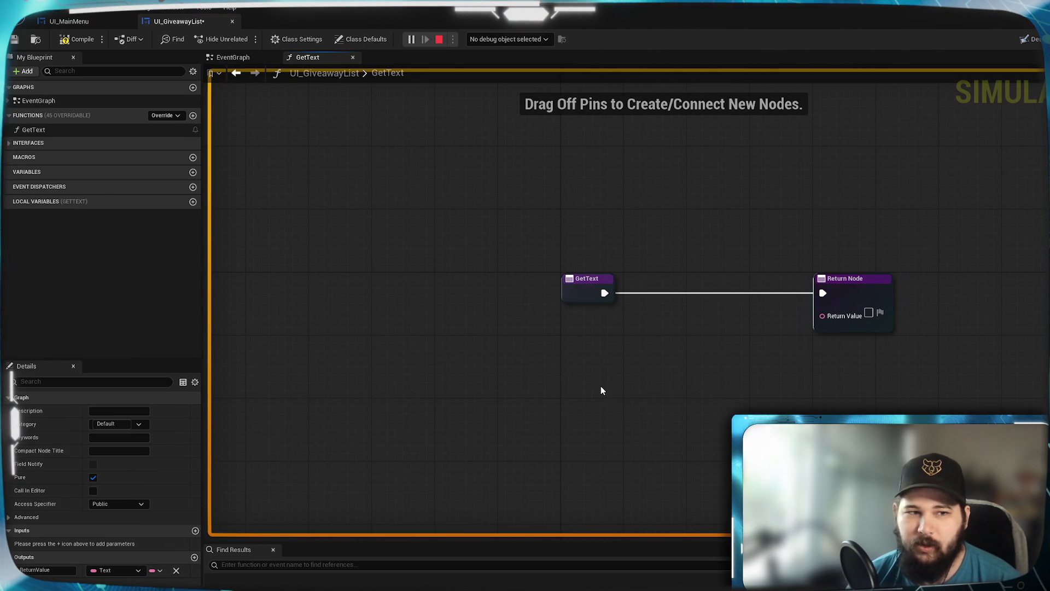
left_click(193, 172)
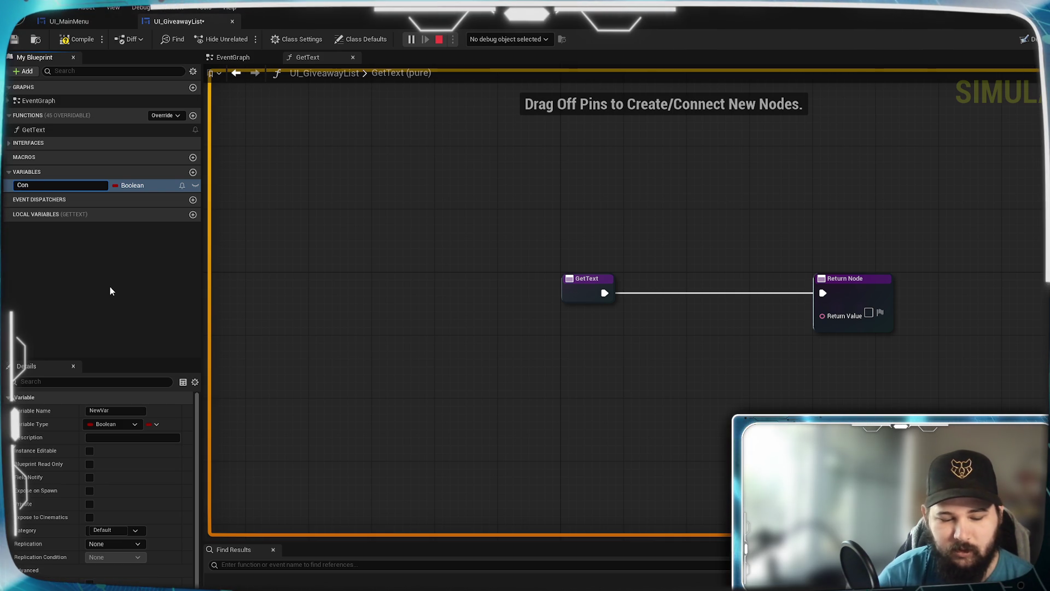
type("test")
key("Return")
key("Return")
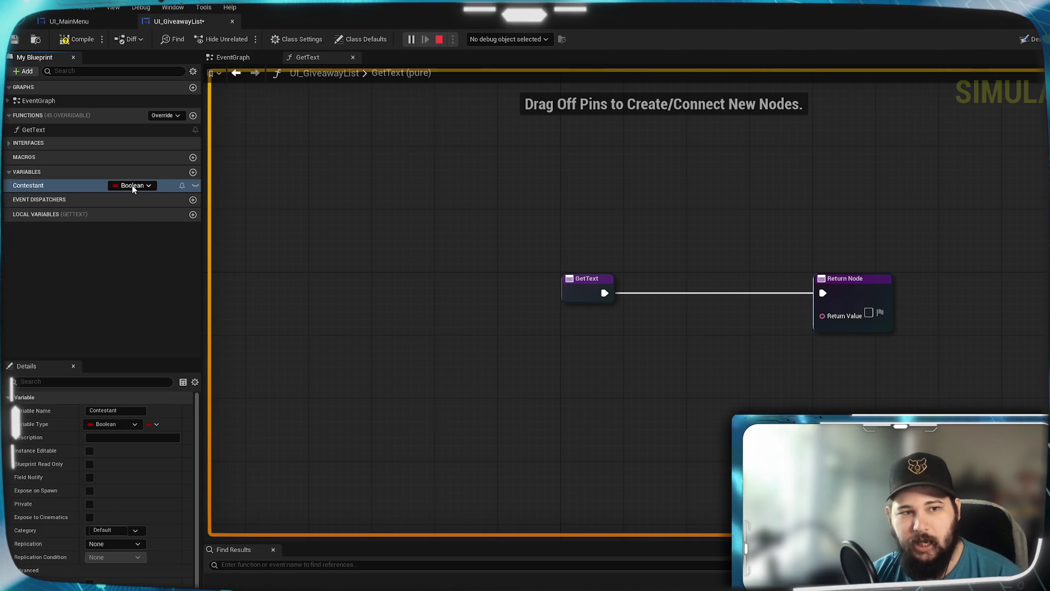
left_click(133, 185)
left_click(129, 378)
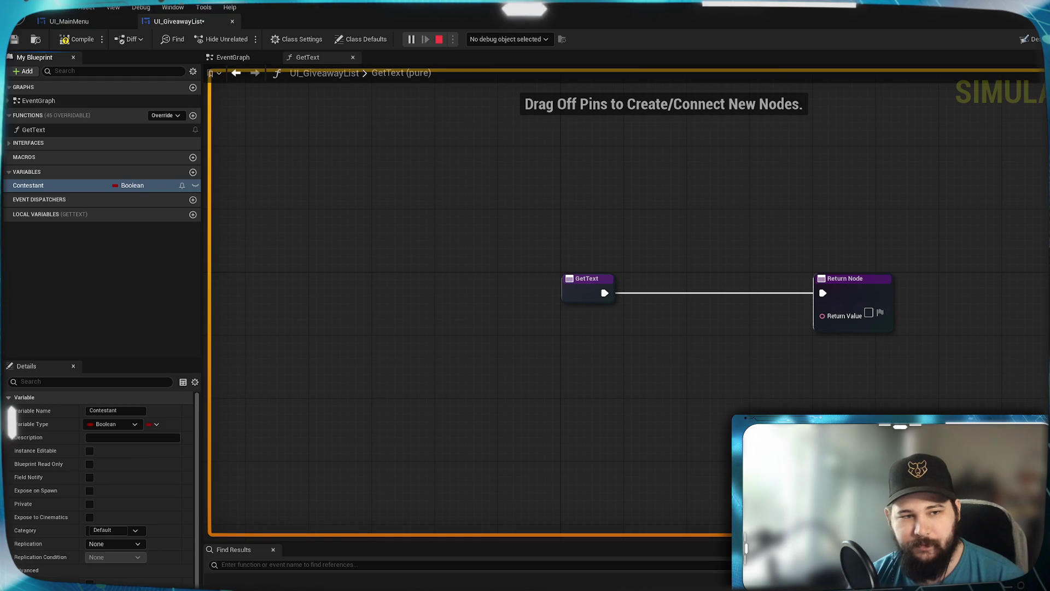
left_click(41, 182)
Step: Return Contestant through a To Text (String) node in the GetText binding
mouse_move(28, 185)
left_mouse_down()
mouse_move(579, 331)
mouse_move(823, 316)
left_mouse_up()
left_click(605, 347)
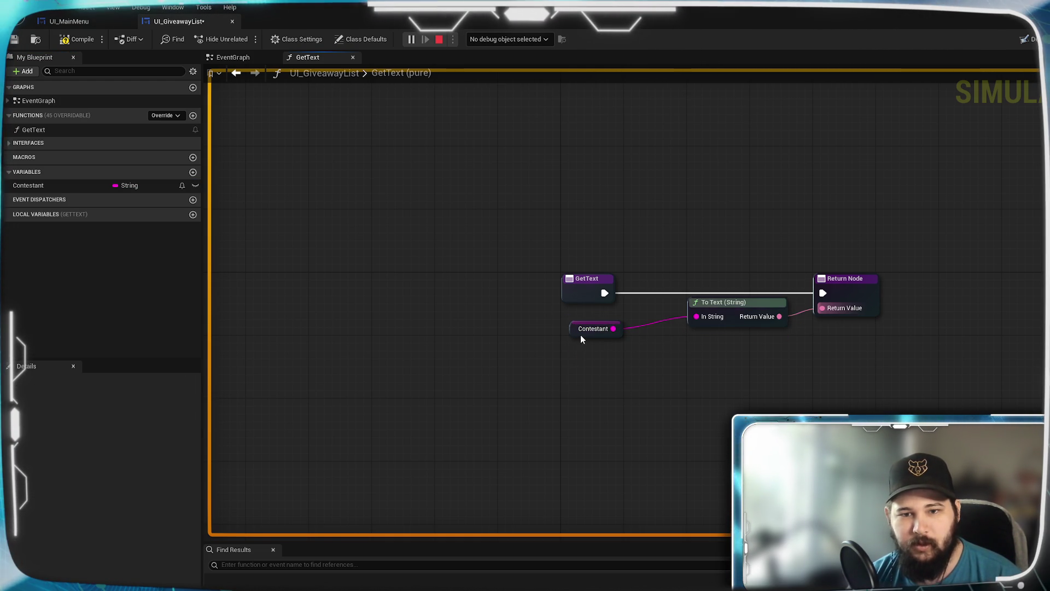
left_click_drag(580, 339, 573, 323)
left_click_drag(735, 303, 674, 310)
left_click_drag(824, 298, 759, 297)
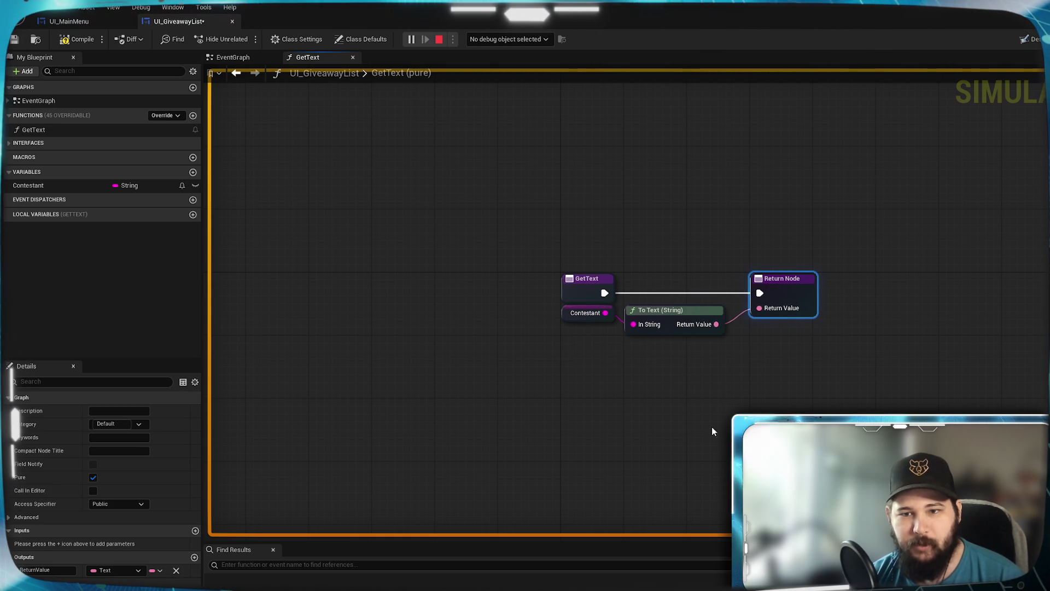
Step: Make Contestant Instance Editable and Expose on Spawn, compile, and refresh UI_MainMenu's Create Widget node
left_click(86, 186)
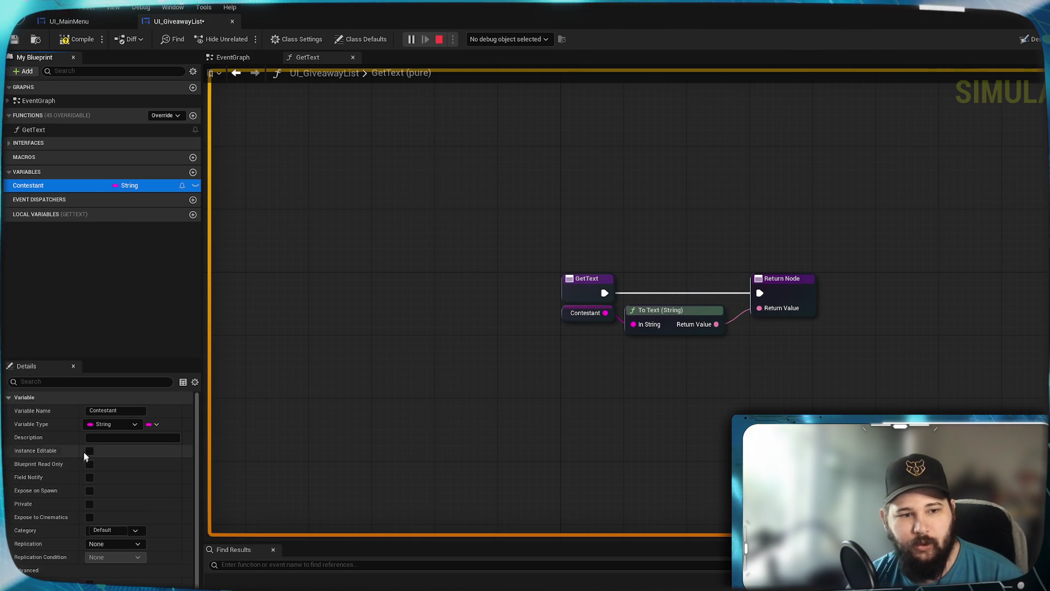
left_click(89, 450)
left_click(89, 491)
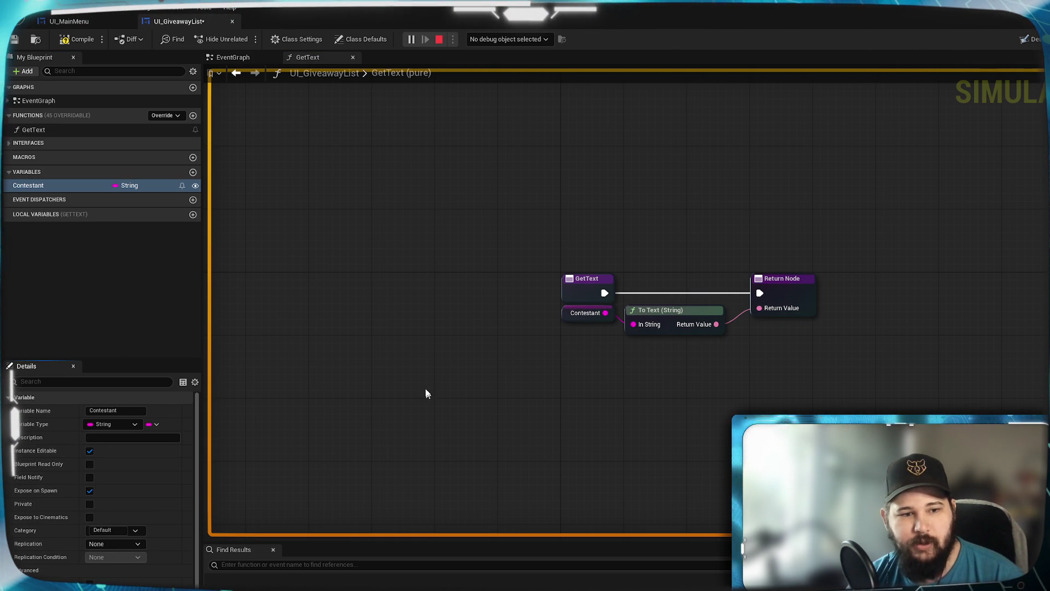
left_click(81, 39)
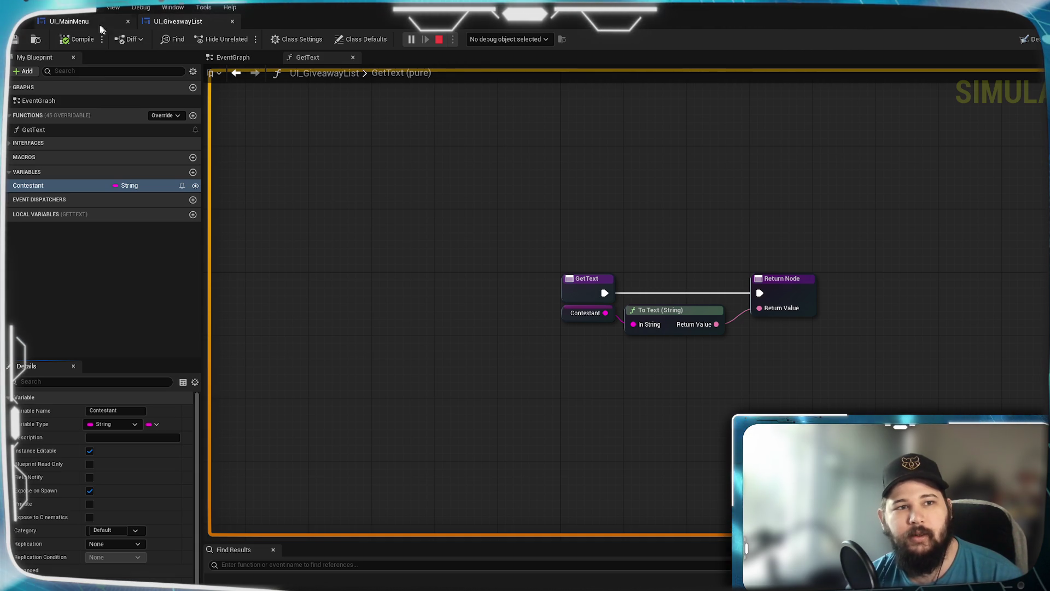
left_click(101, 22)
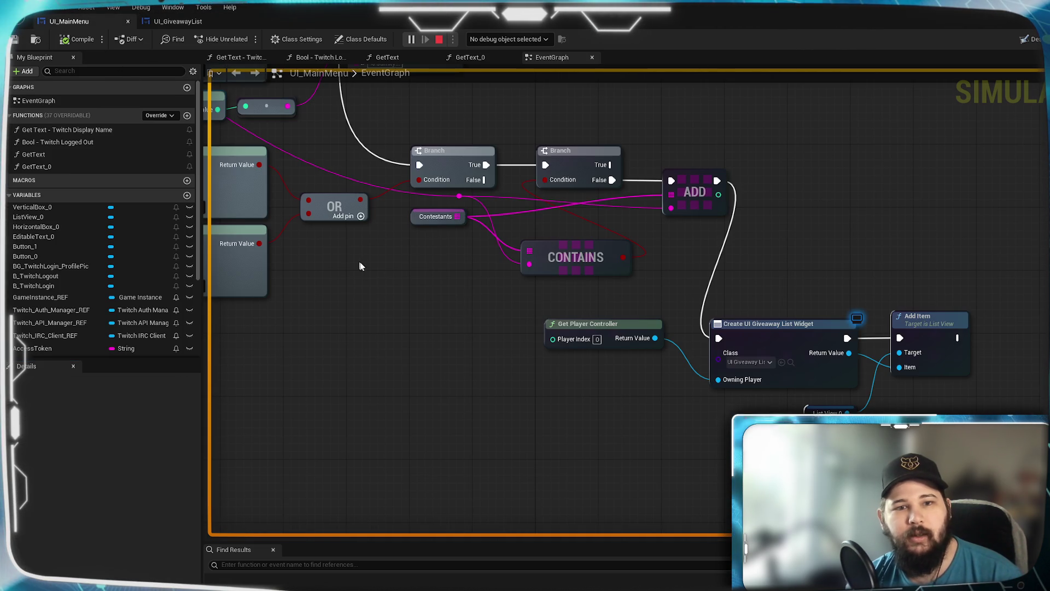
right_click(782, 347)
left_click(810, 392)
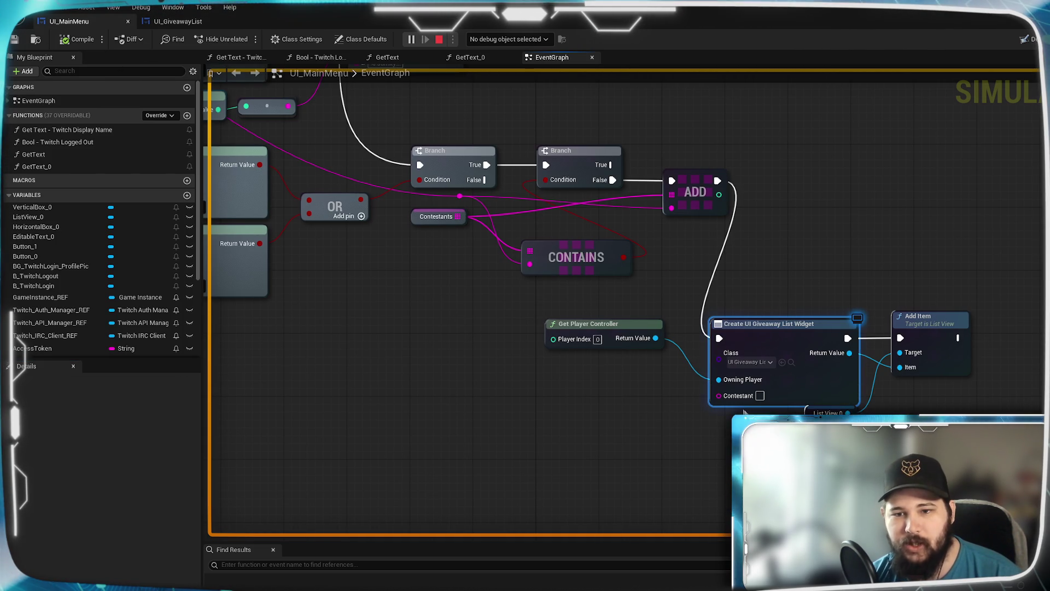
Step: Wire the contestant name into the Contestant pin, compile, and test it in a play preview
left_click_drag(459, 195, 719, 395)
left_click(77, 40)
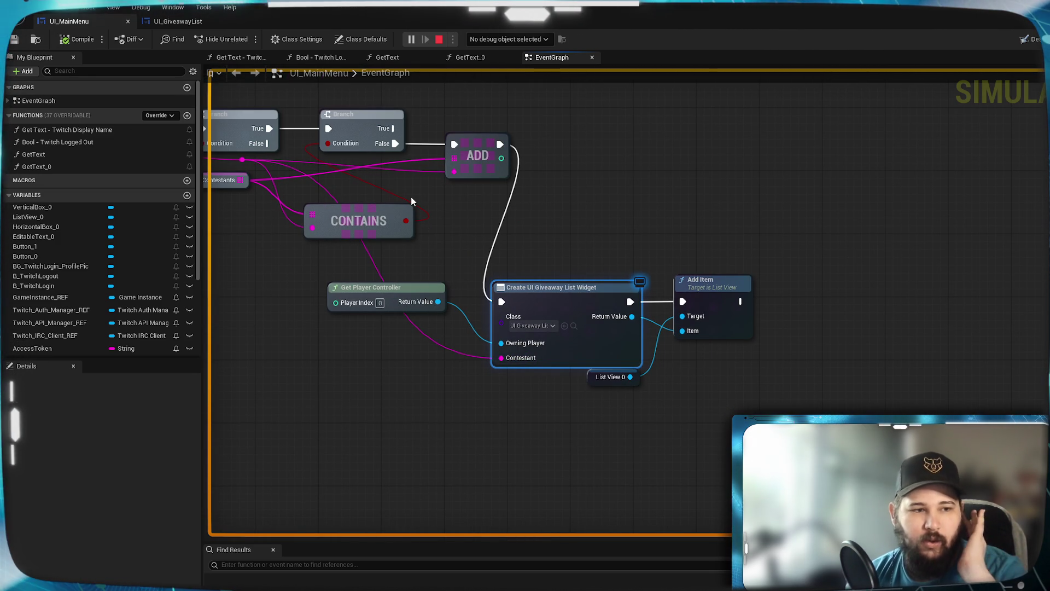
key("Escape")
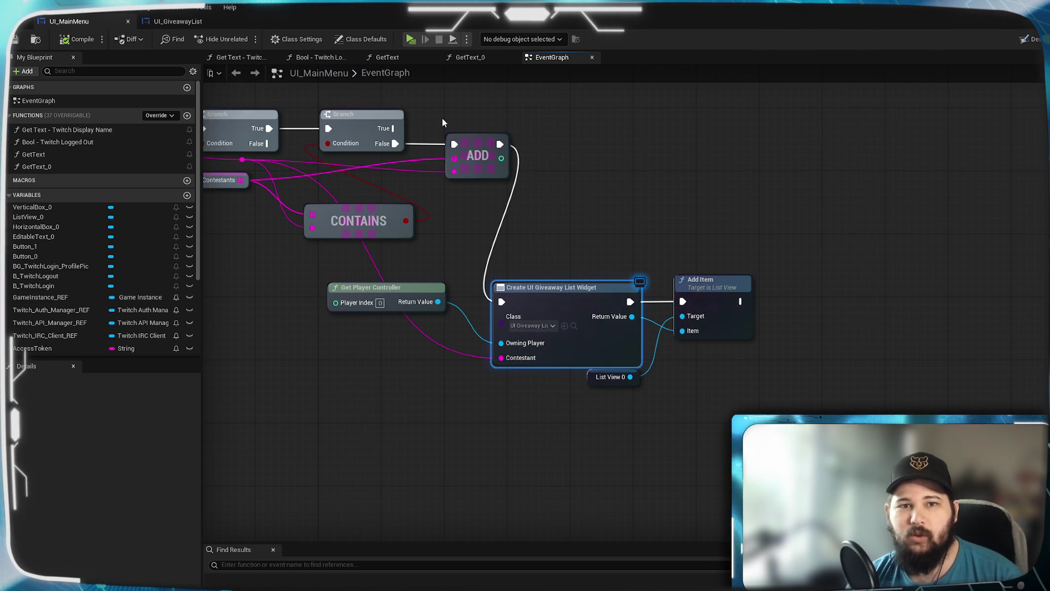
key("alt+p")
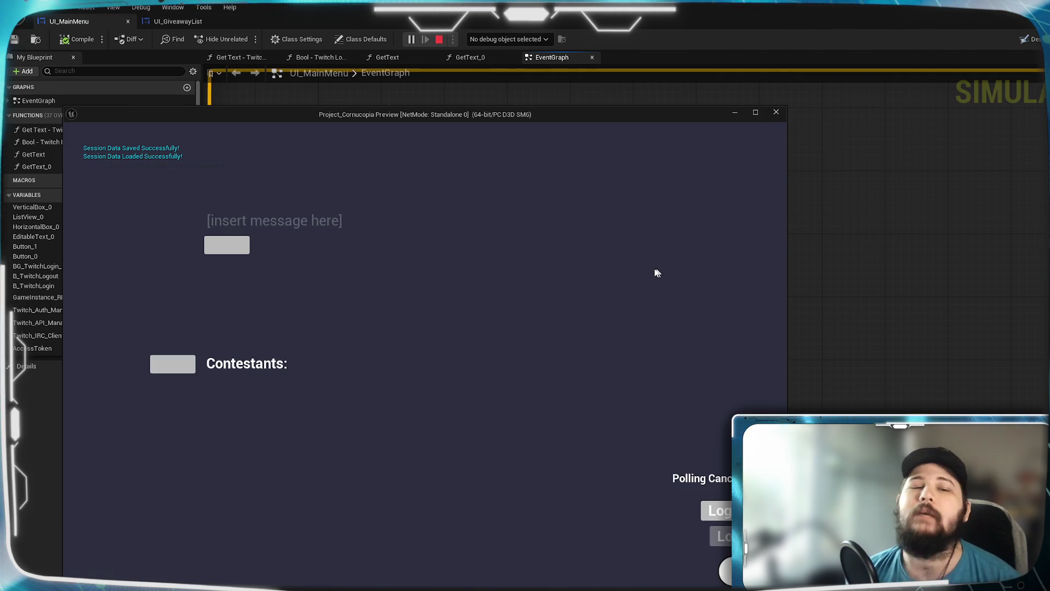
left_click_drag(543, 116, 609, 105)
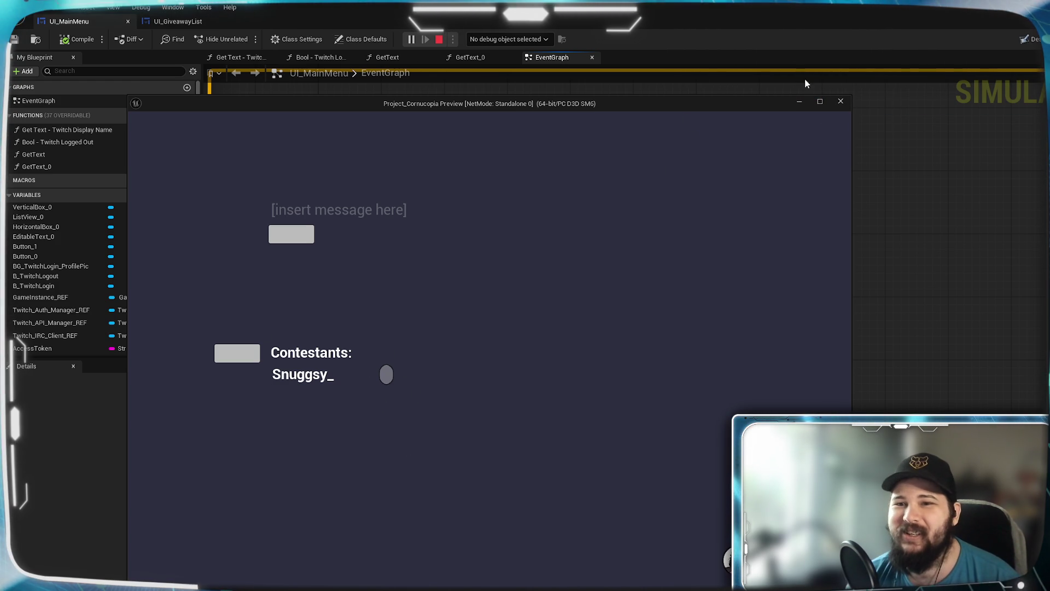
left_click(796, 103)
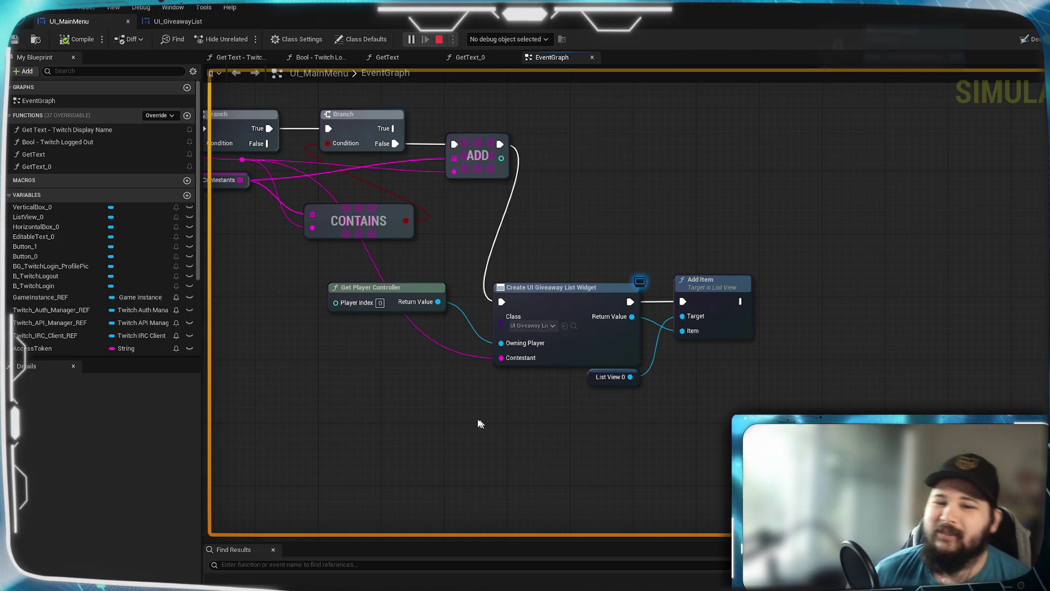
Step: Review UI_GiveawayList's event graph and Designer, then reopen the GetText binding graph
left_click(202, 21)
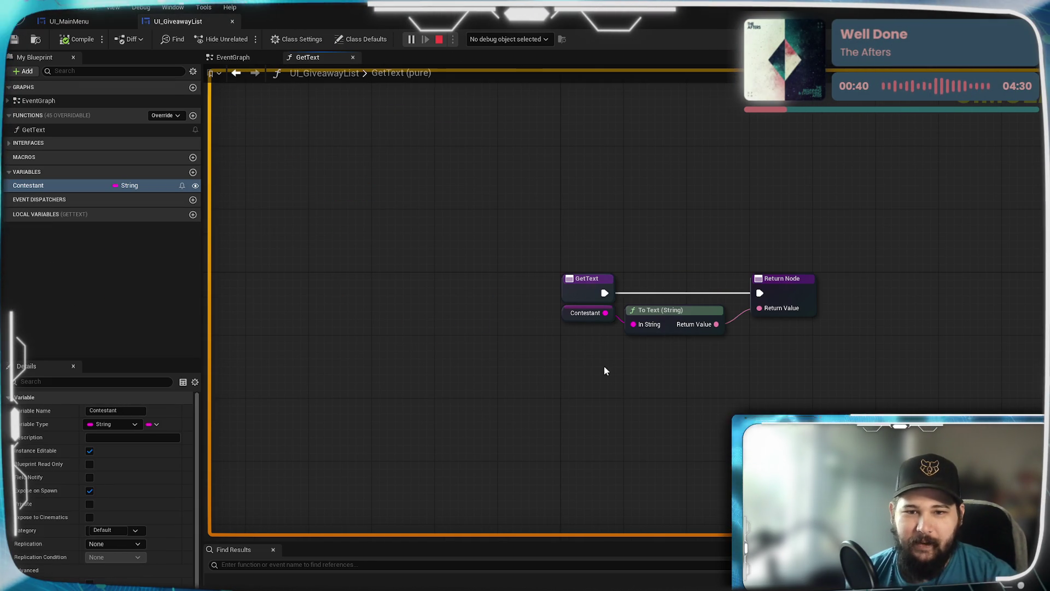
left_click(582, 322)
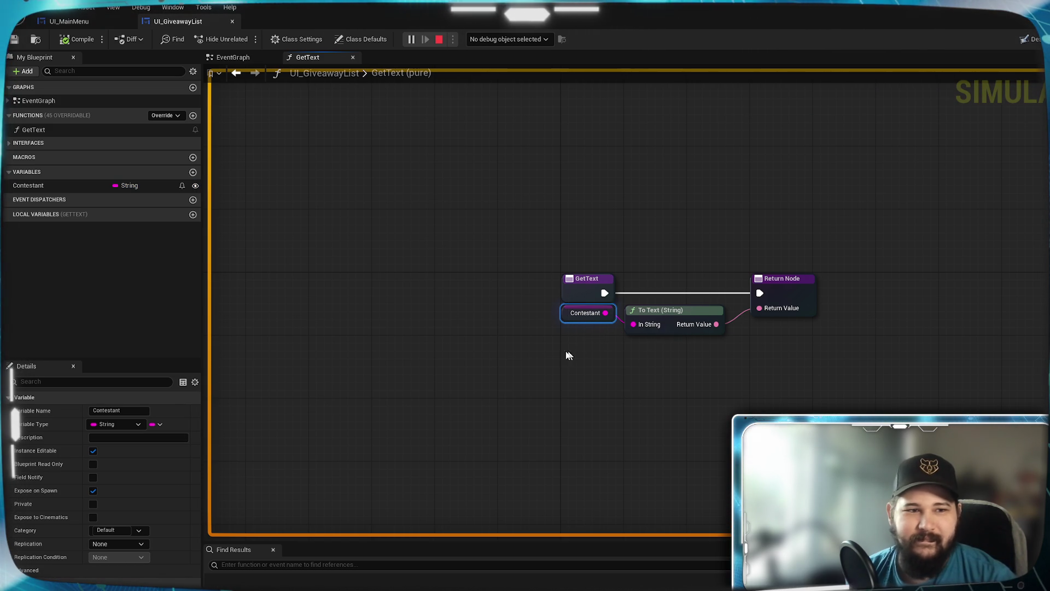
left_click(235, 58)
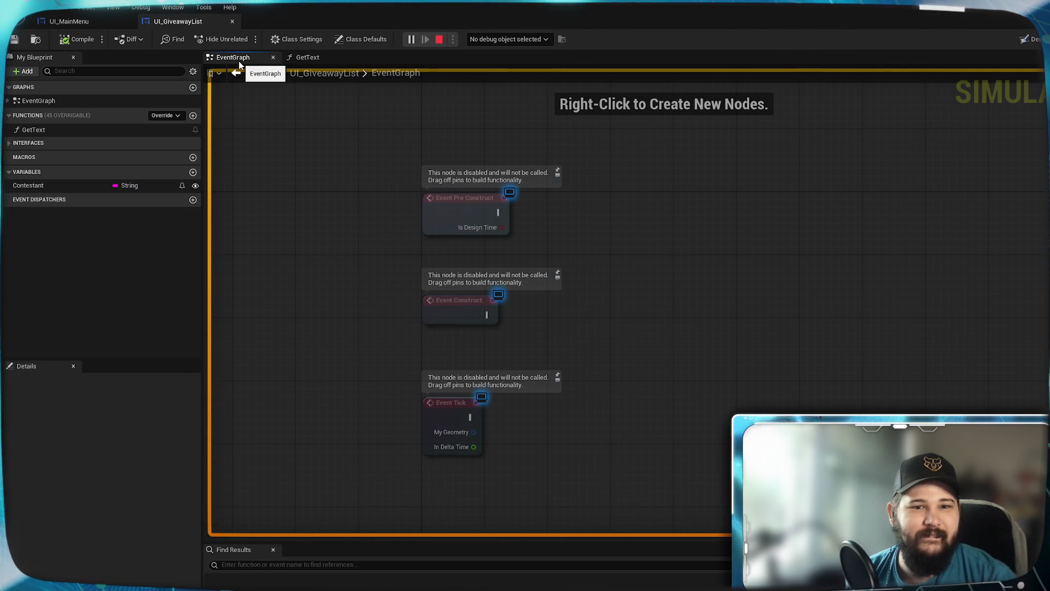
left_click(336, 58)
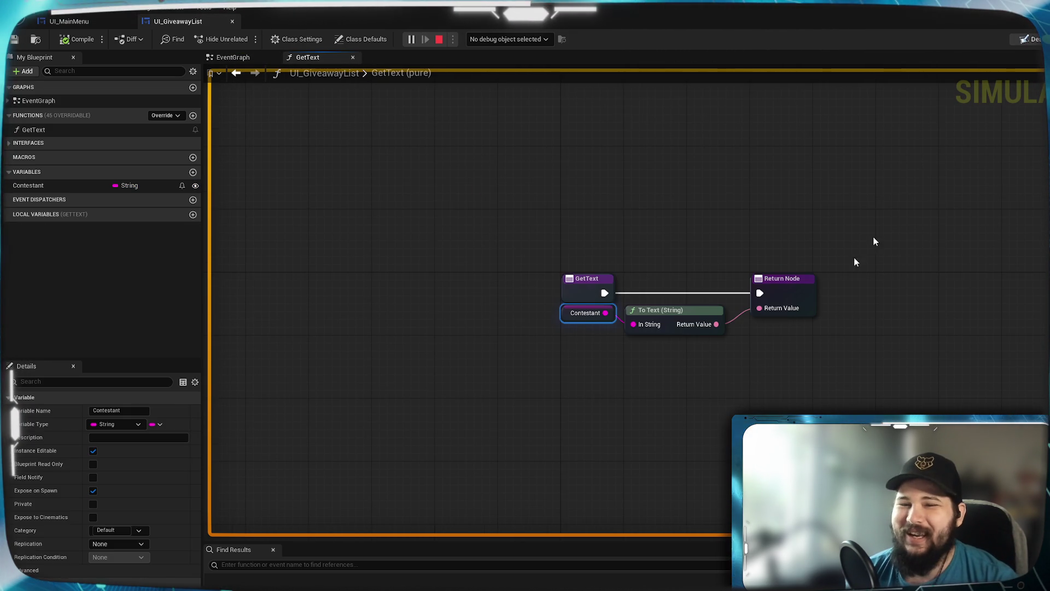
left_click(1027, 39)
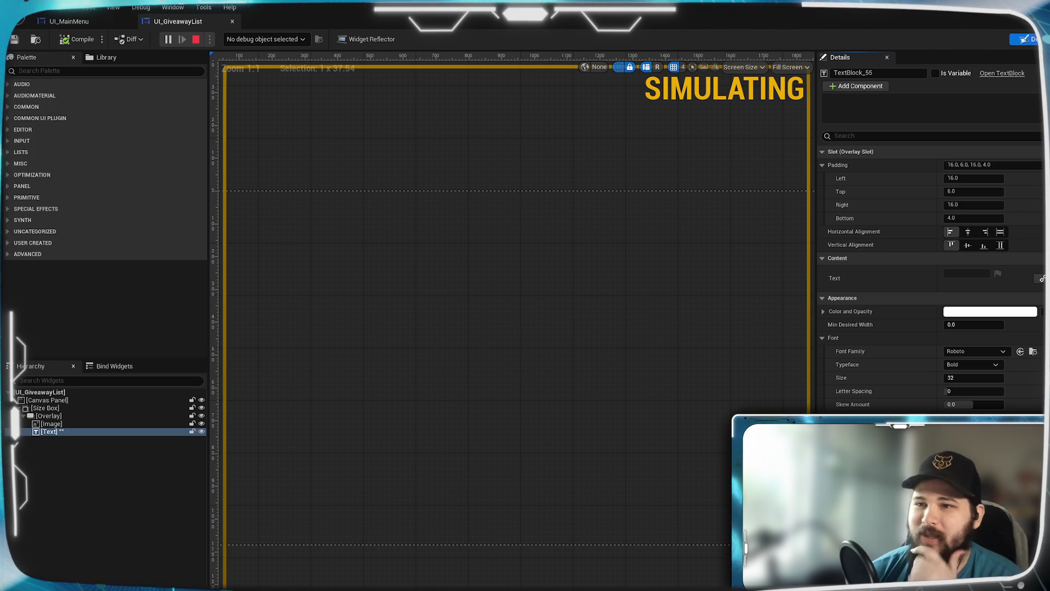
left_click(1042, 278)
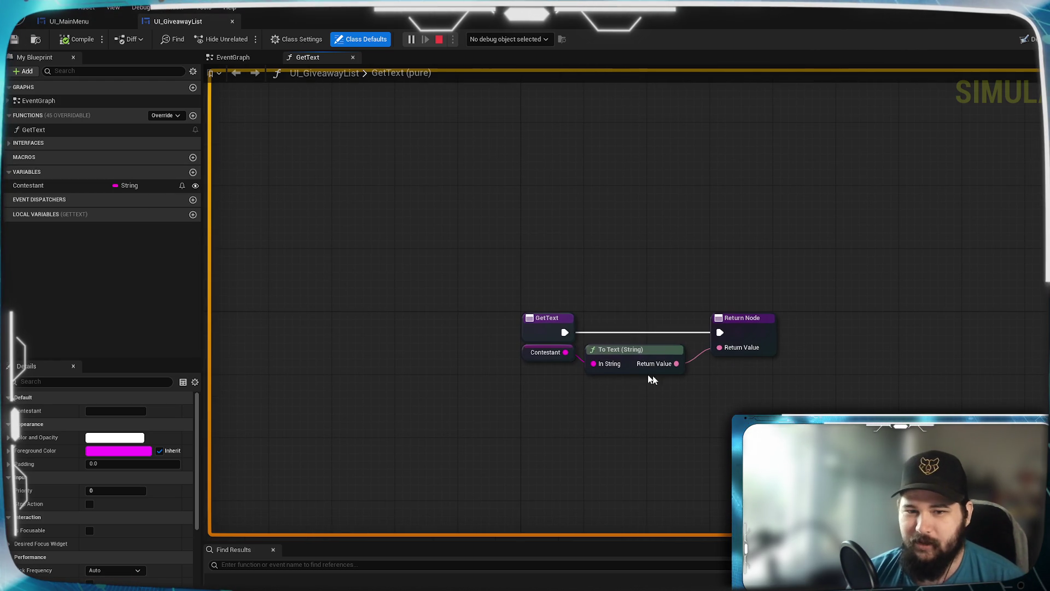
left_click_drag(661, 414, 516, 366)
Step: Reposition the Contestant and To Text nodes, recheck Contestant's settings, and save UI_GiveawayList
mouse_move(618, 364)
left_mouse_down()
mouse_move(627, 394)
mouse_move(624, 372)
mouse_move(653, 360)
left_mouse_up()
left_click(730, 424)
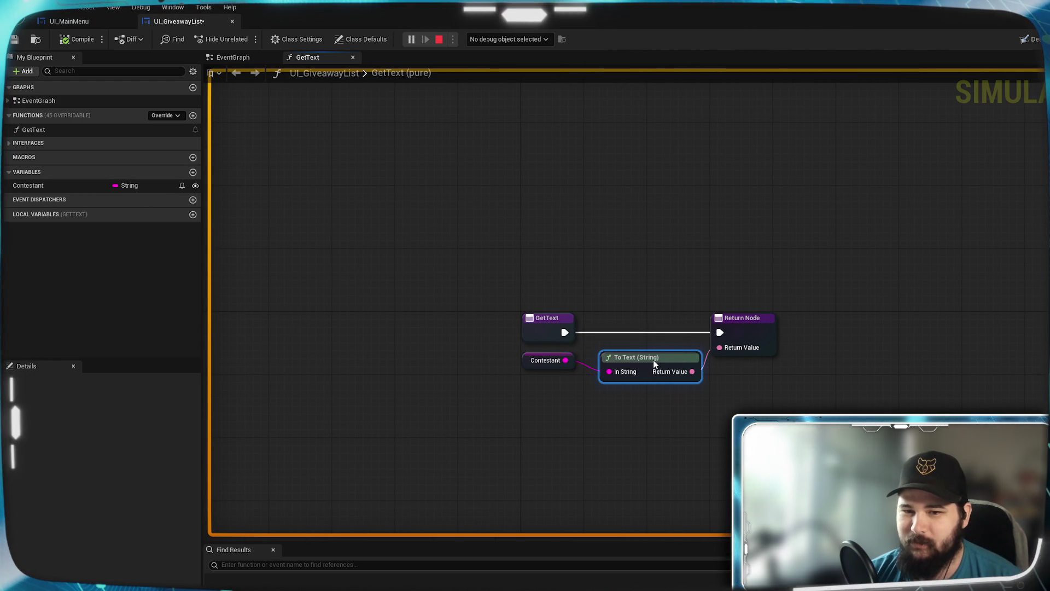
left_click(685, 450)
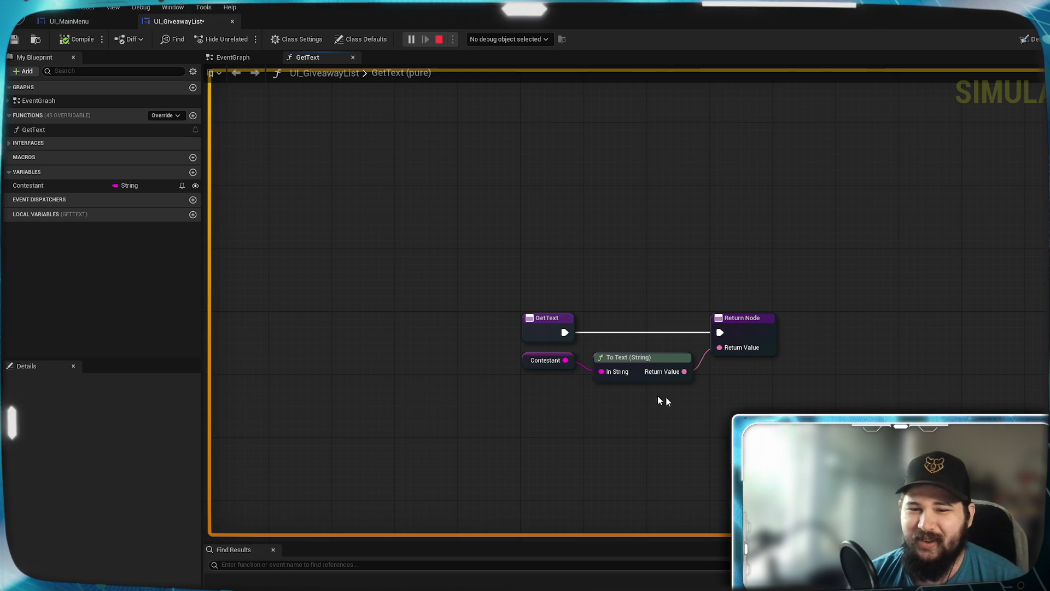
left_click(94, 185)
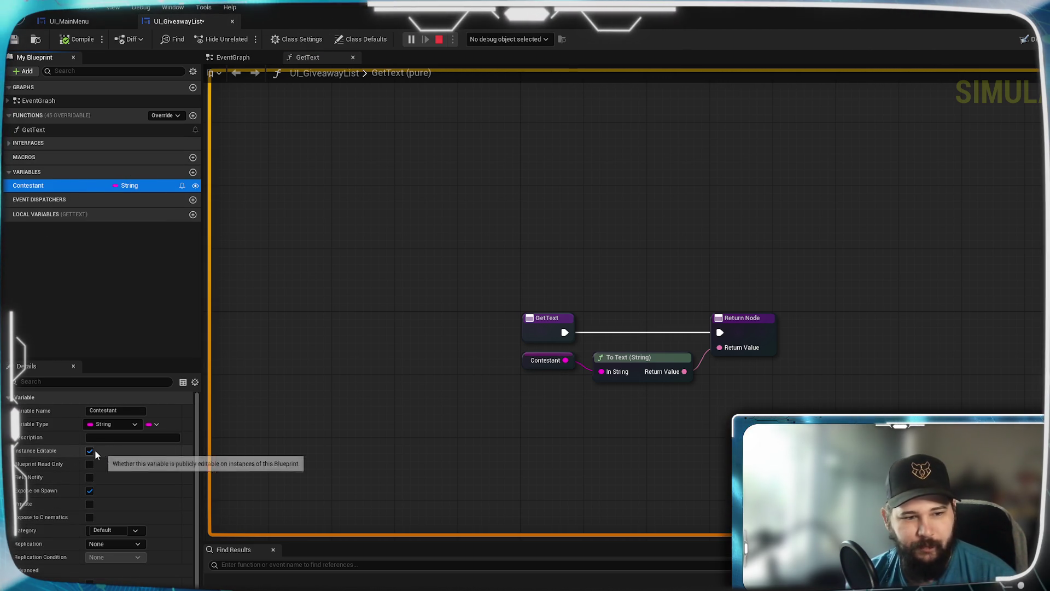
scroll(86, 556, "down", 1)
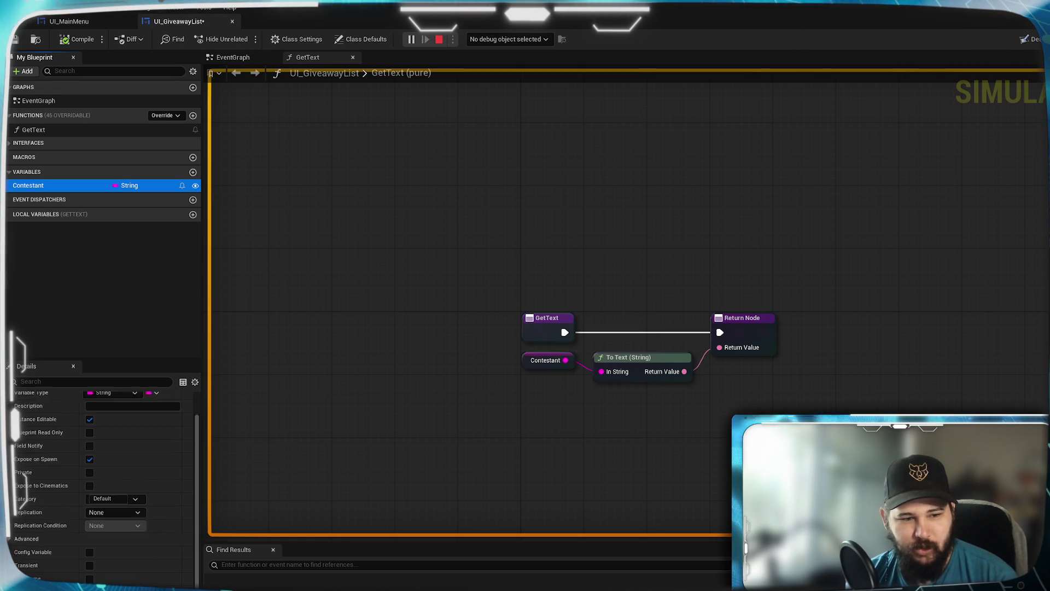
scroll(98, 481, "up", 1)
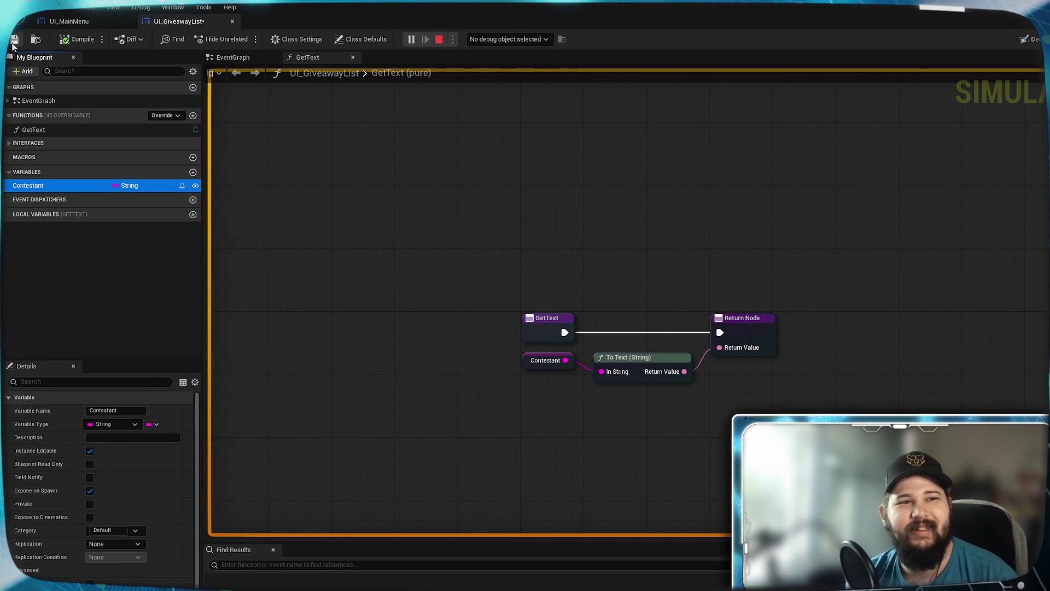
key("ctrl+s")
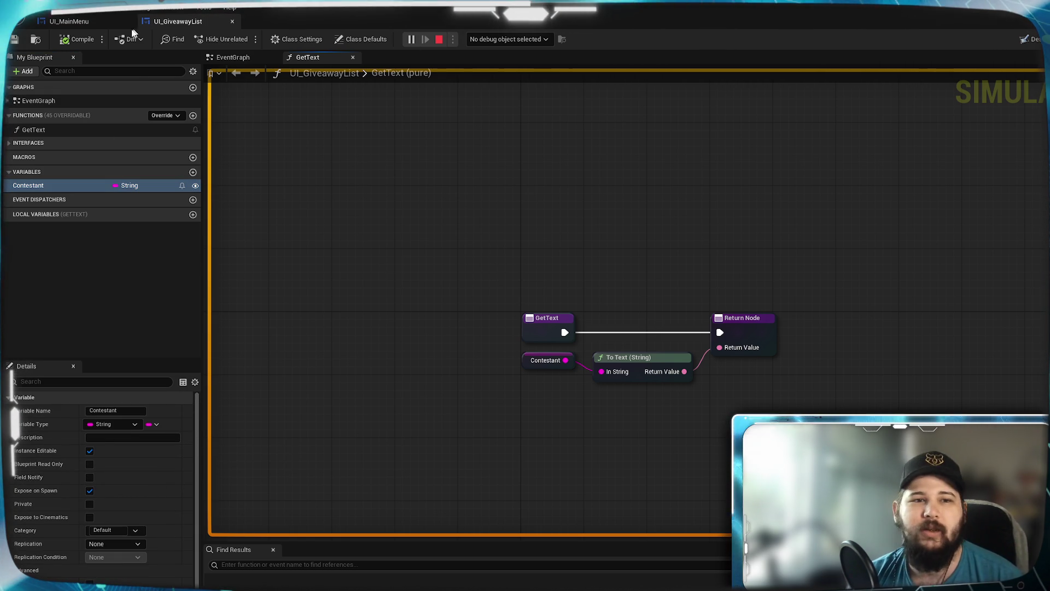
left_click(69, 21)
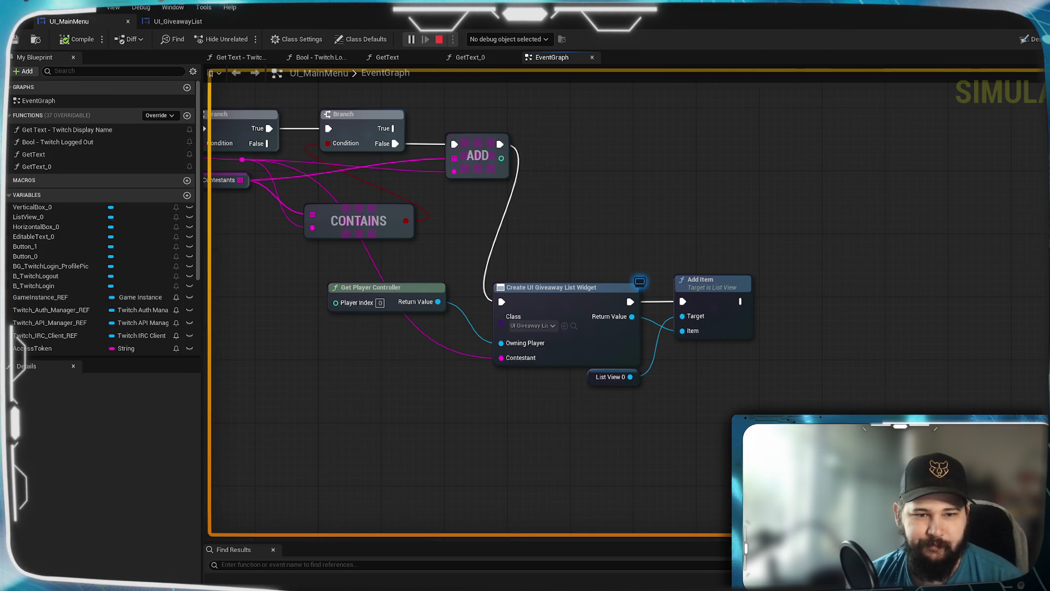
Step: Align Get Player Controller in the UI_MainMenu graph, then stop and relaunch the play preview
left_click_drag(368, 363, 563, 436)
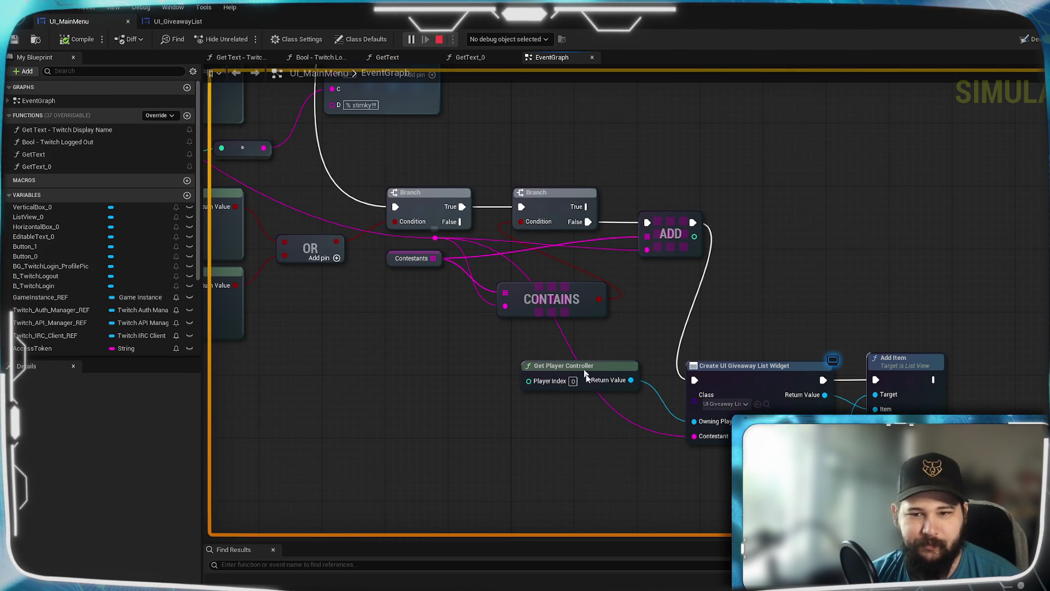
left_click_drag(711, 451, 513, 424)
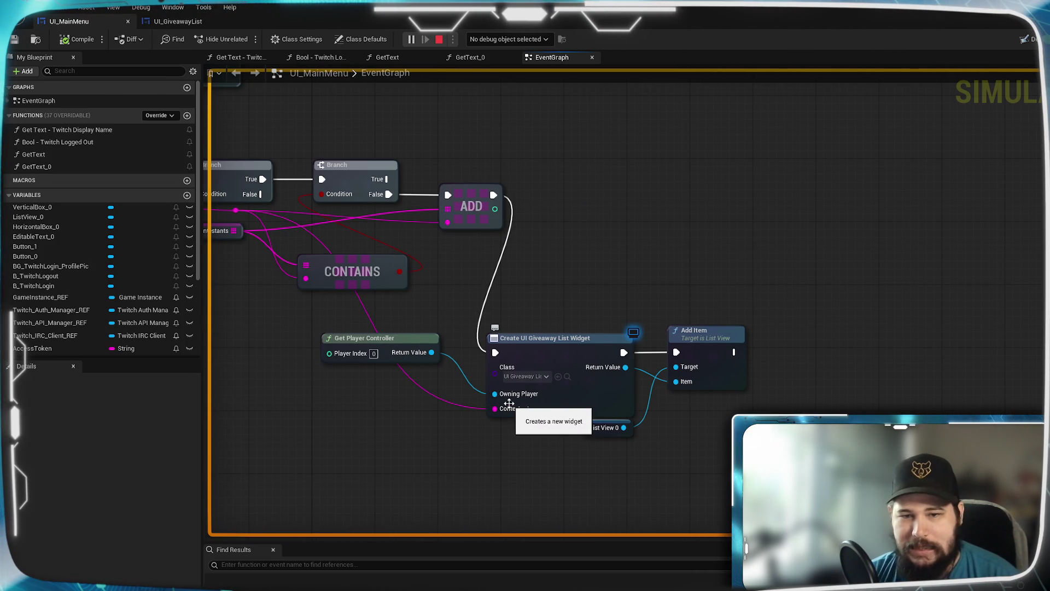
mouse_move(384, 349)
left_mouse_down()
mouse_move(409, 453)
mouse_move(383, 340)
left_mouse_up()
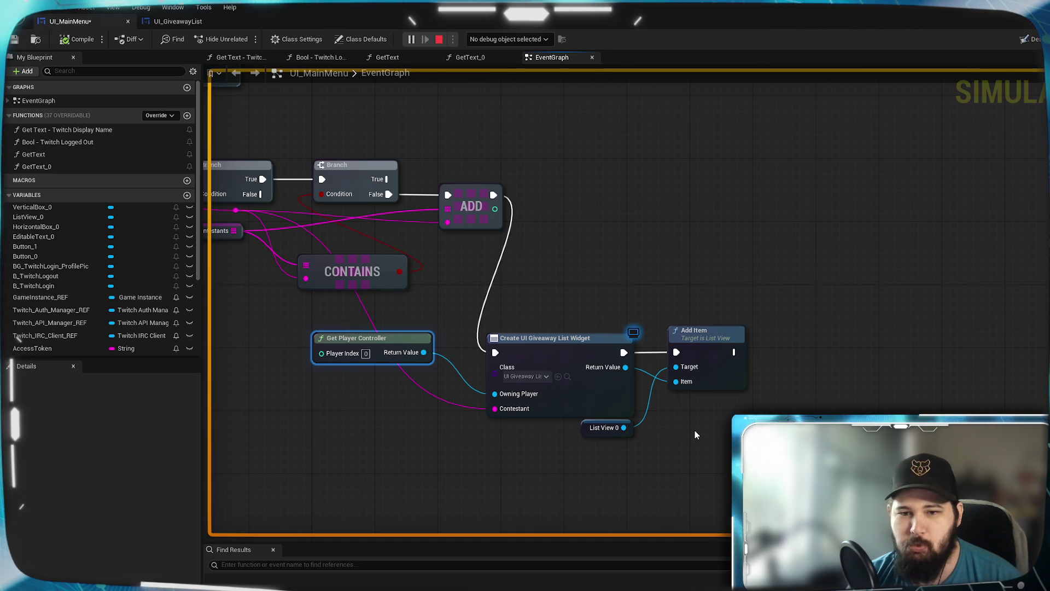
mouse_move(585, 253)
left_mouse_down()
mouse_move(558, 249)
mouse_move(912, 269)
mouse_move(587, 277)
left_mouse_up()
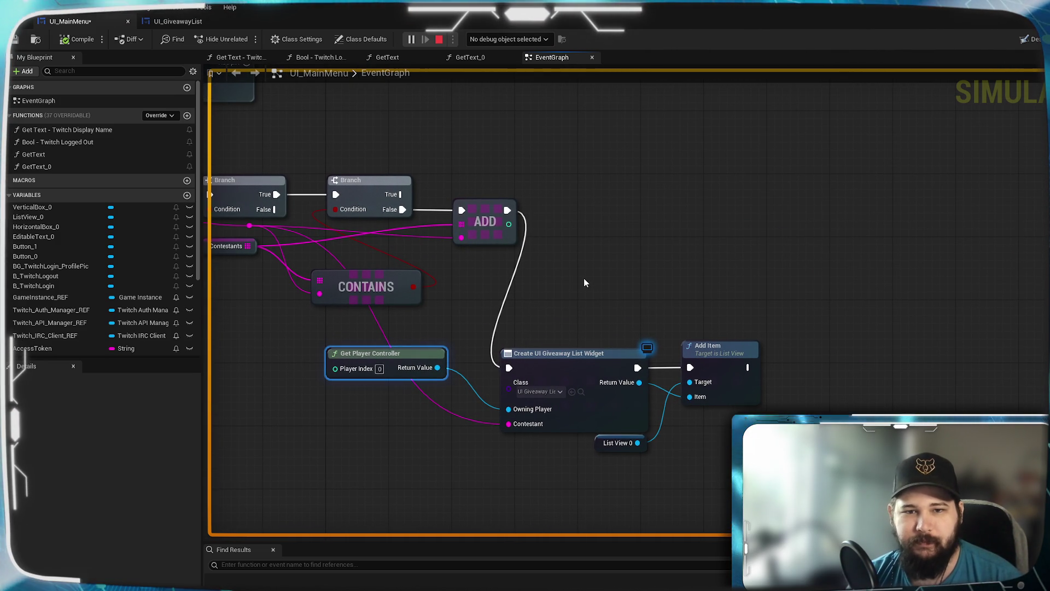
mouse_move(584, 282)
left_mouse_down()
mouse_move(720, 288)
mouse_move(606, 263)
left_mouse_up()
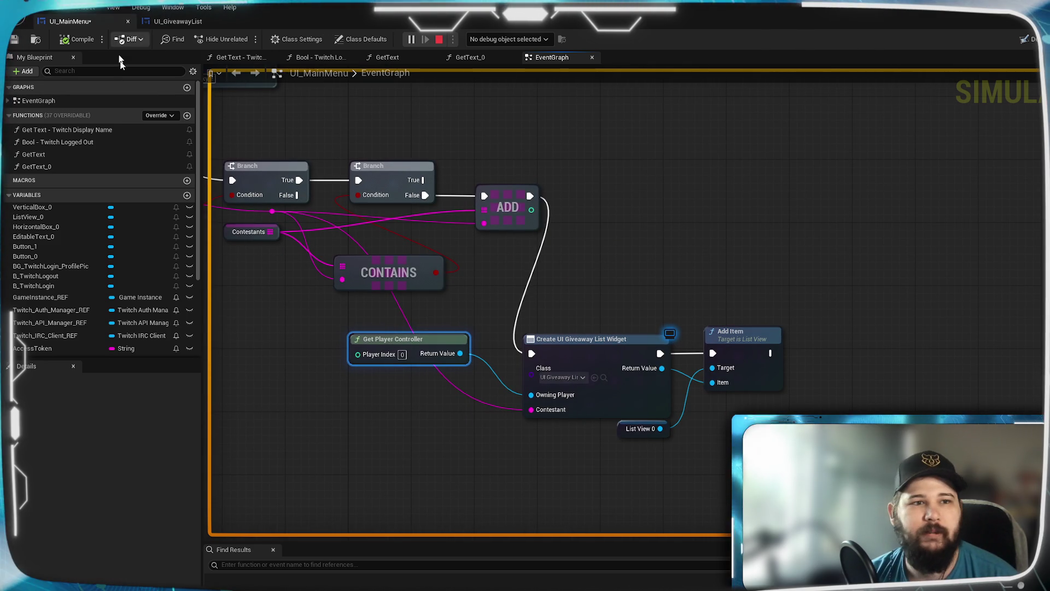
left_click(439, 39)
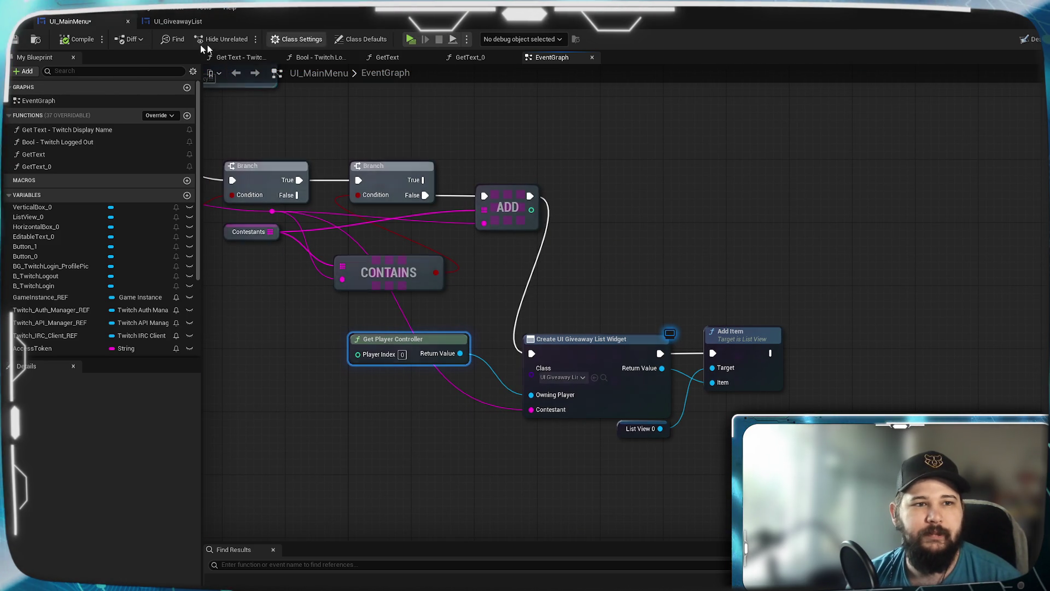
left_click(410, 39)
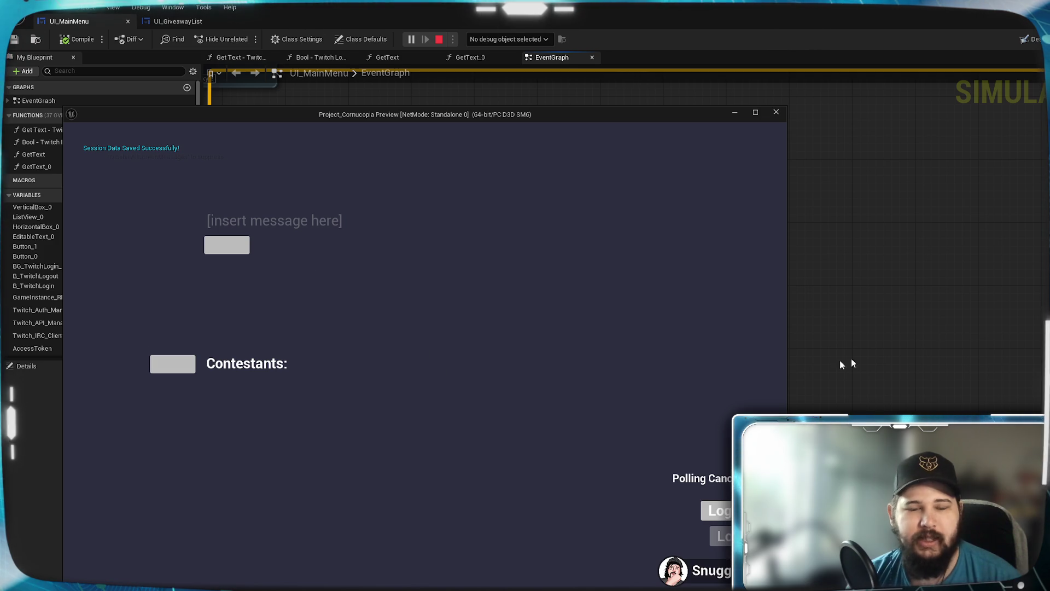
Step: Watch a chat contestant's name appear under Contestants in the preview, then minimize it
left_click_drag(590, 113, 592, 99)
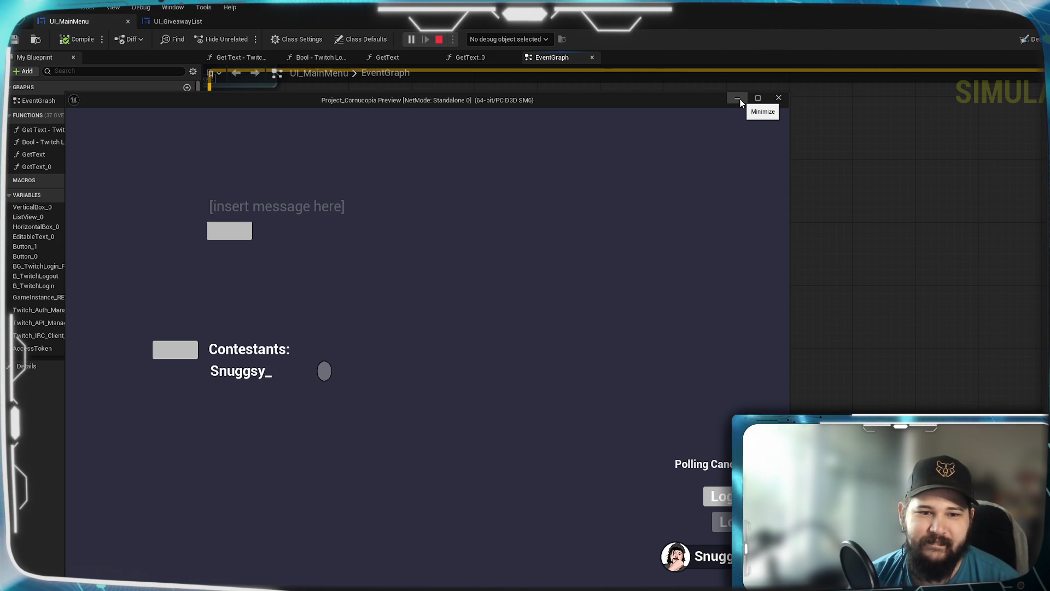
left_click(740, 100)
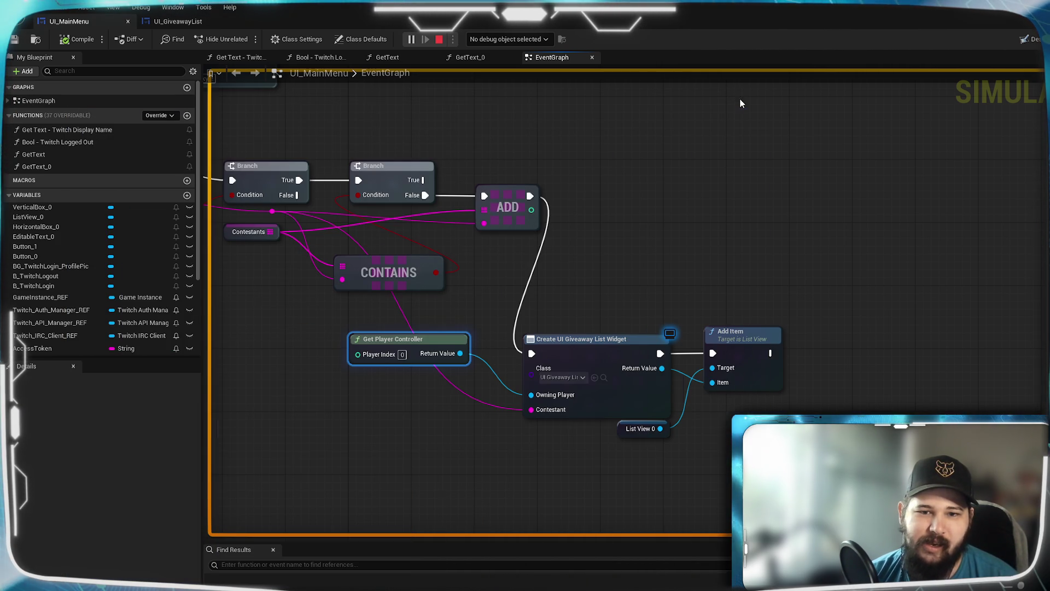
Step: Add a SET Contestant node on the new widget, run it after Add Item, and feed it the name string
left_click(710, 280)
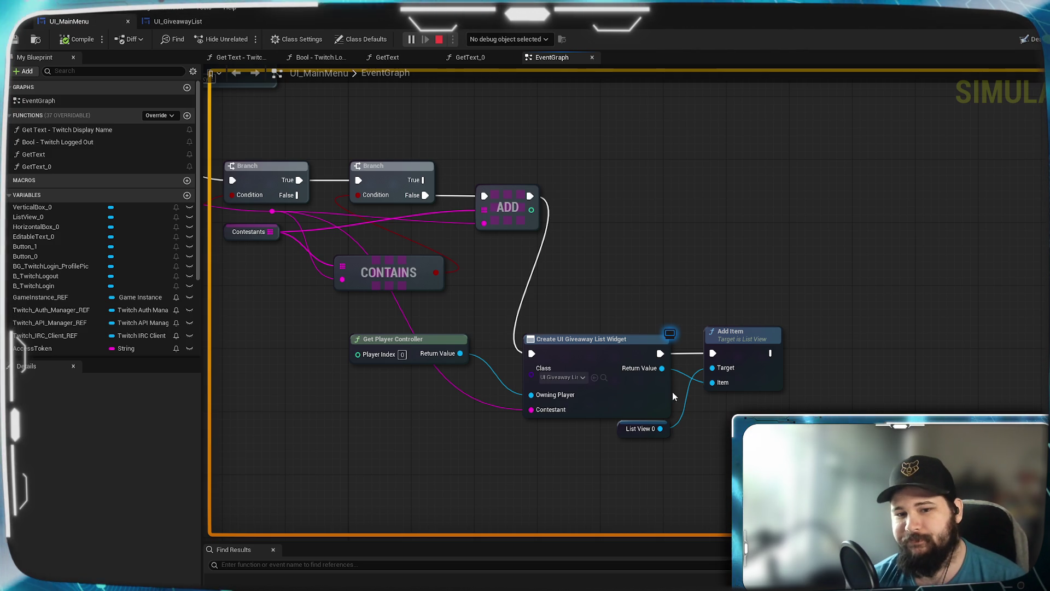
left_click_drag(661, 368, 713, 418)
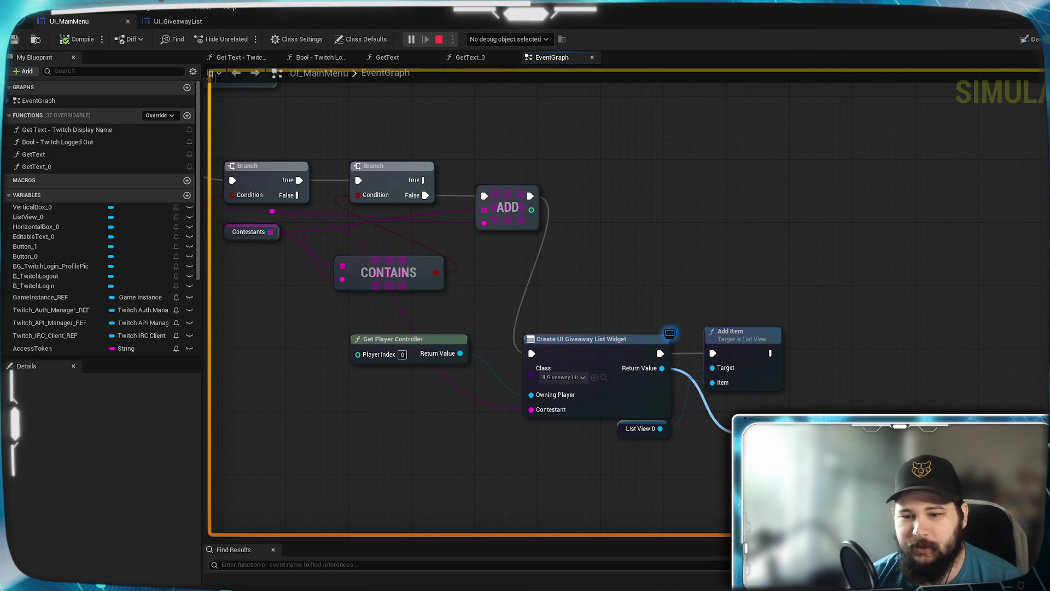
left_click_drag(733, 432, 736, 470)
left_click_drag(810, 424, 793, 410)
mouse_move(770, 352)
left_mouse_down()
mouse_move(830, 377)
mouse_move(843, 327)
mouse_move(842, 343)
left_mouse_up()
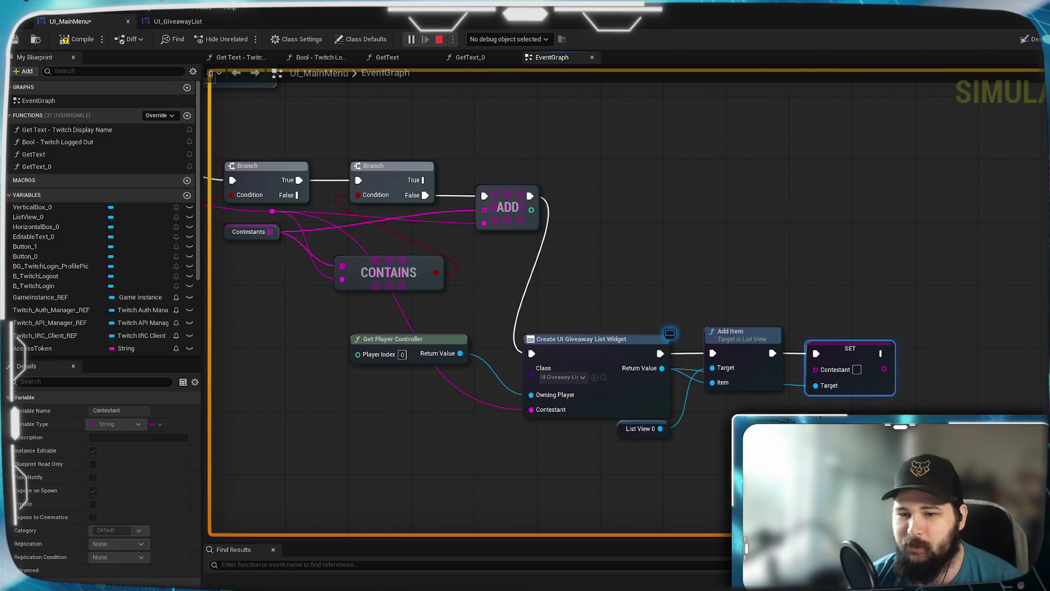
left_click(803, 411)
left_click_drag(272, 211, 816, 369)
Step: Compile UI_MainMenu, stop the simulation and start a fresh play session
left_click(77, 39)
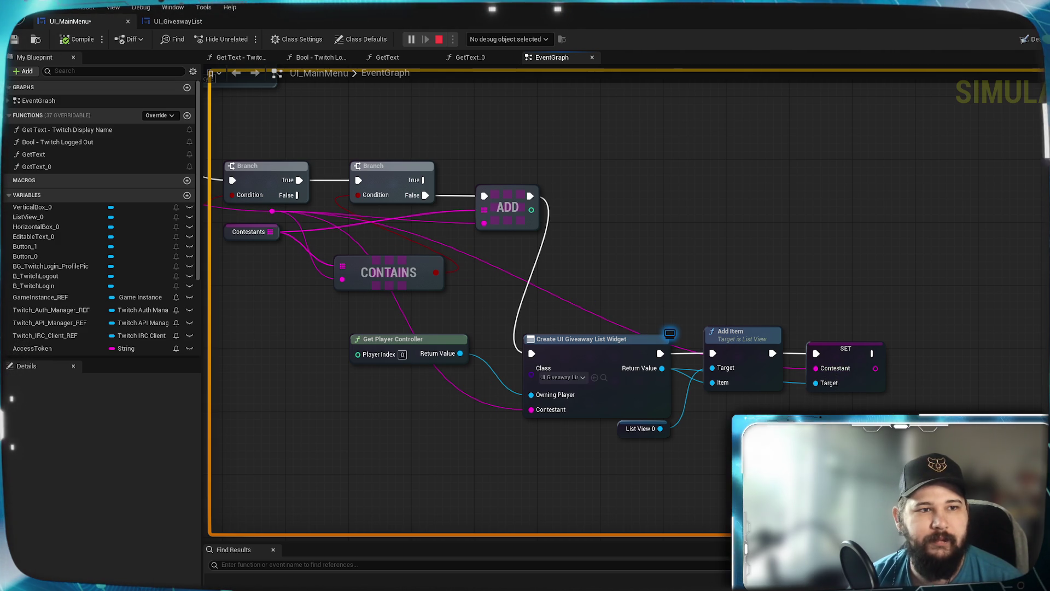
left_click(438, 39)
key("alt+p")
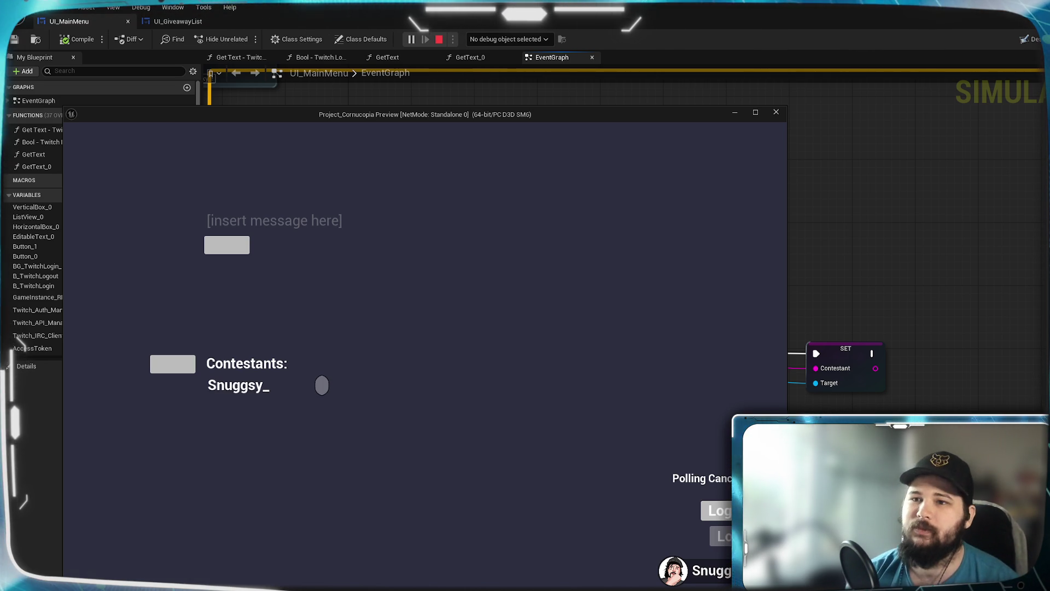
Step: Hide the preview and bring up UI_GiveawayList in its Designer view
left_click(944, 223)
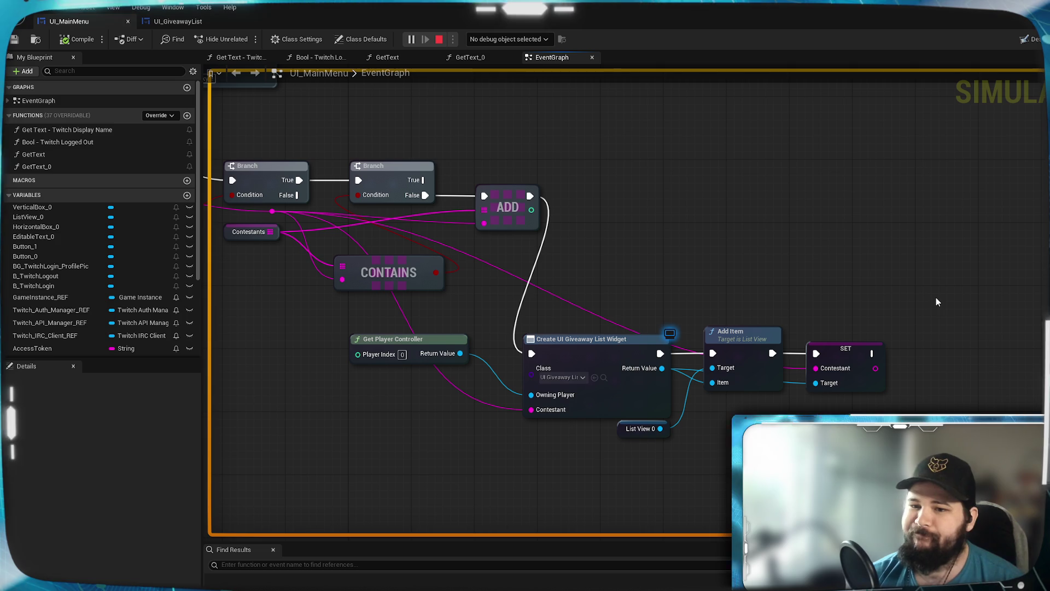
left_click(175, 21)
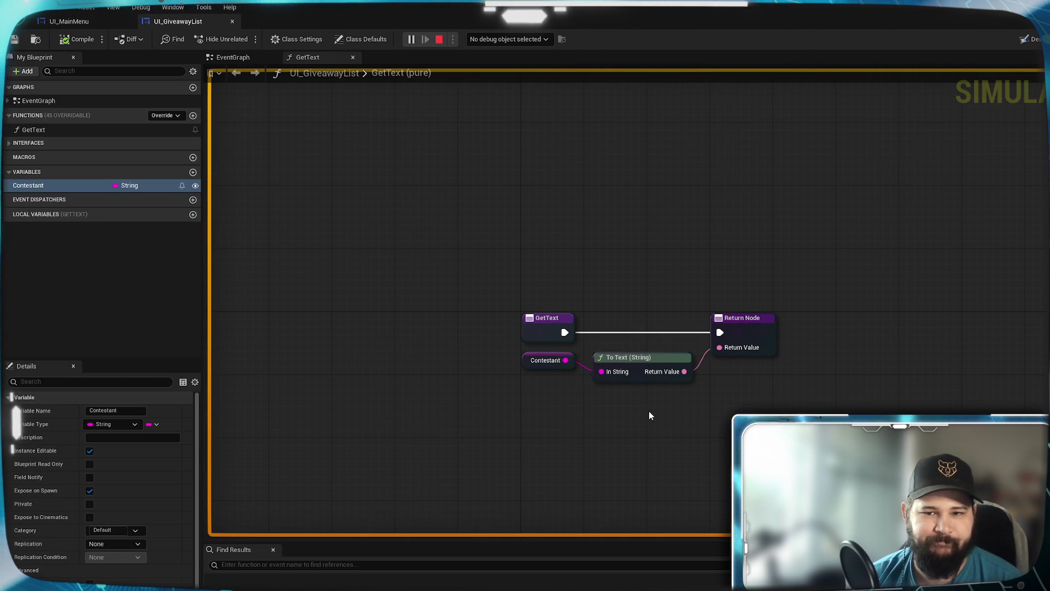
left_click(1033, 39)
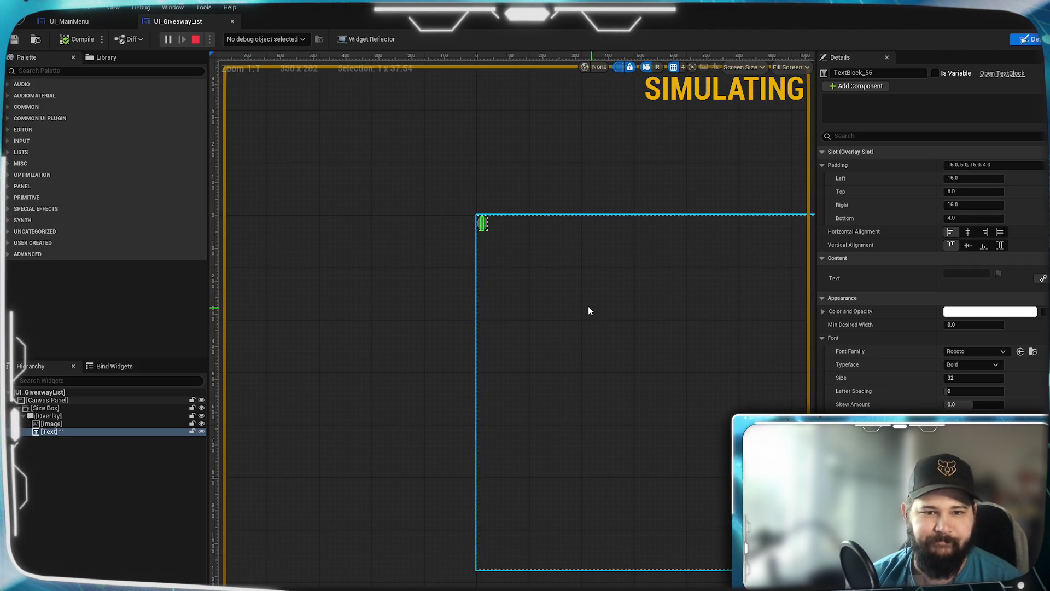
scroll(547, 342, "up", 7)
scroll(459, 344, "up", 6)
scroll(494, 294, "up", 3)
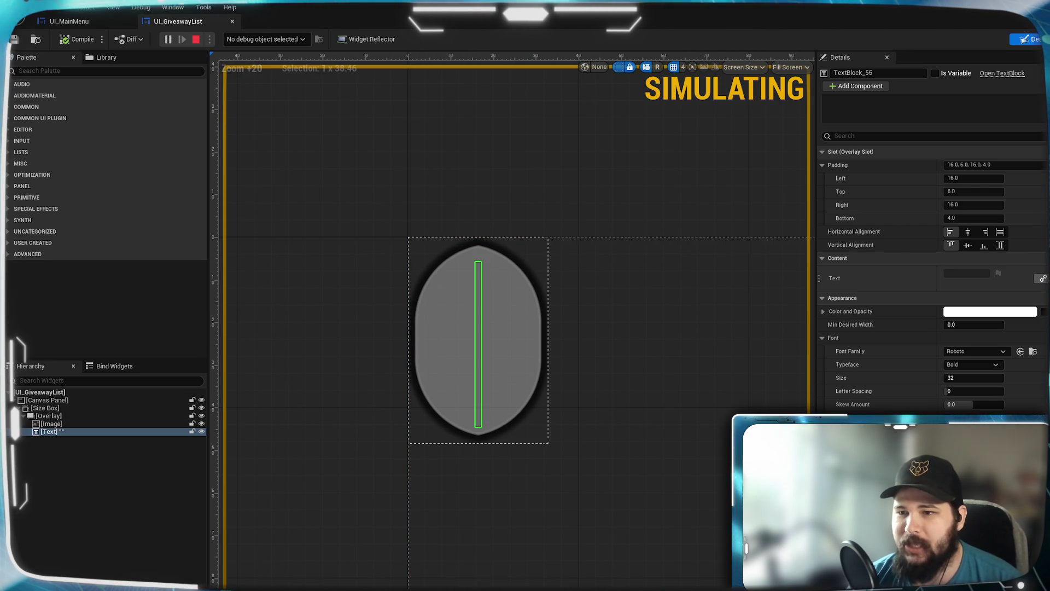
Step: Bind the text block's Text property to the GetText function
left_click(1043, 278)
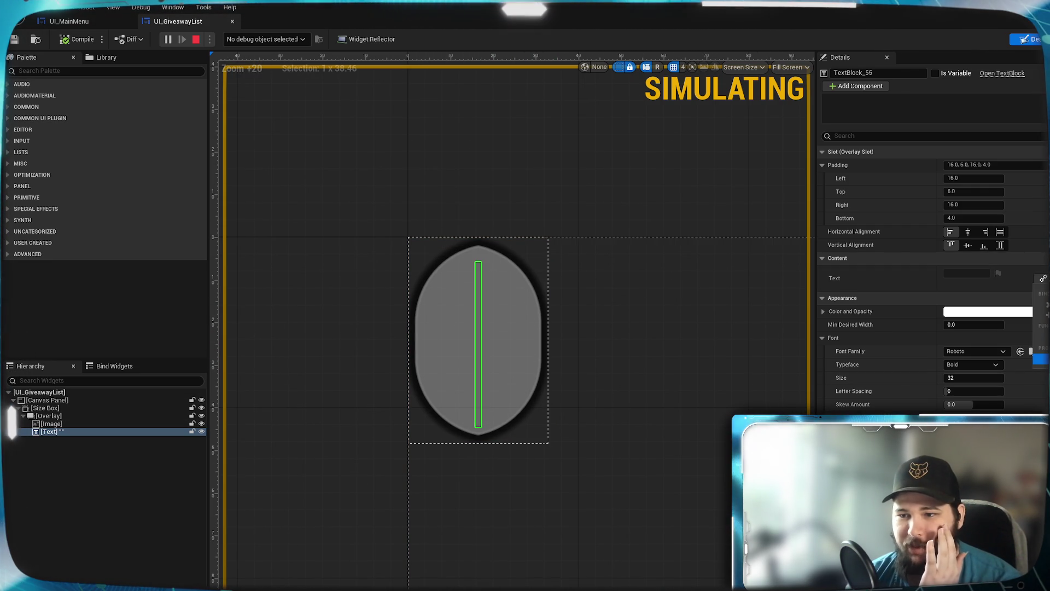
left_click(1041, 358)
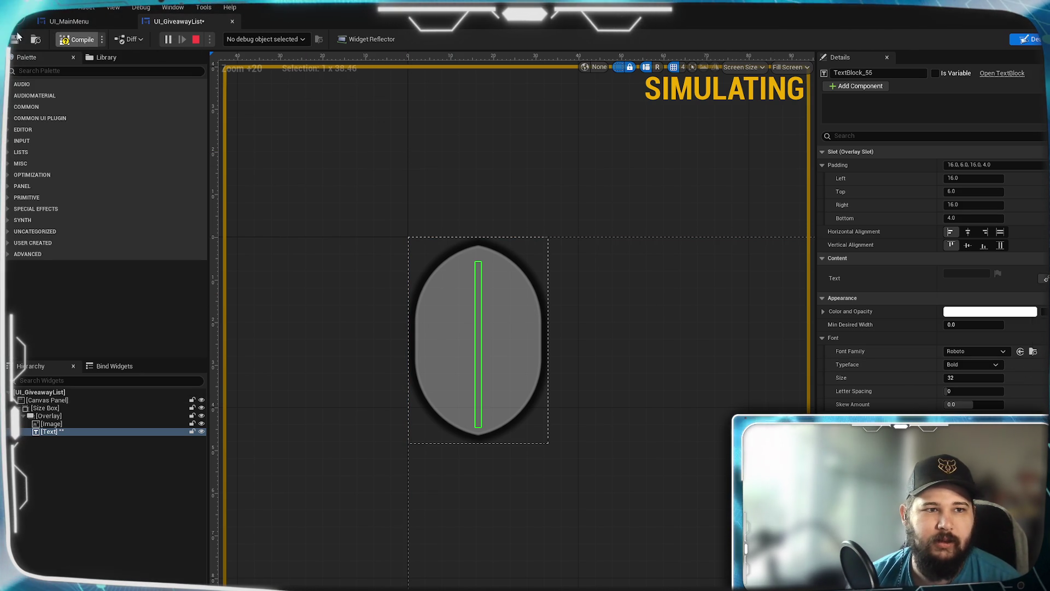
key("alt+Tab")
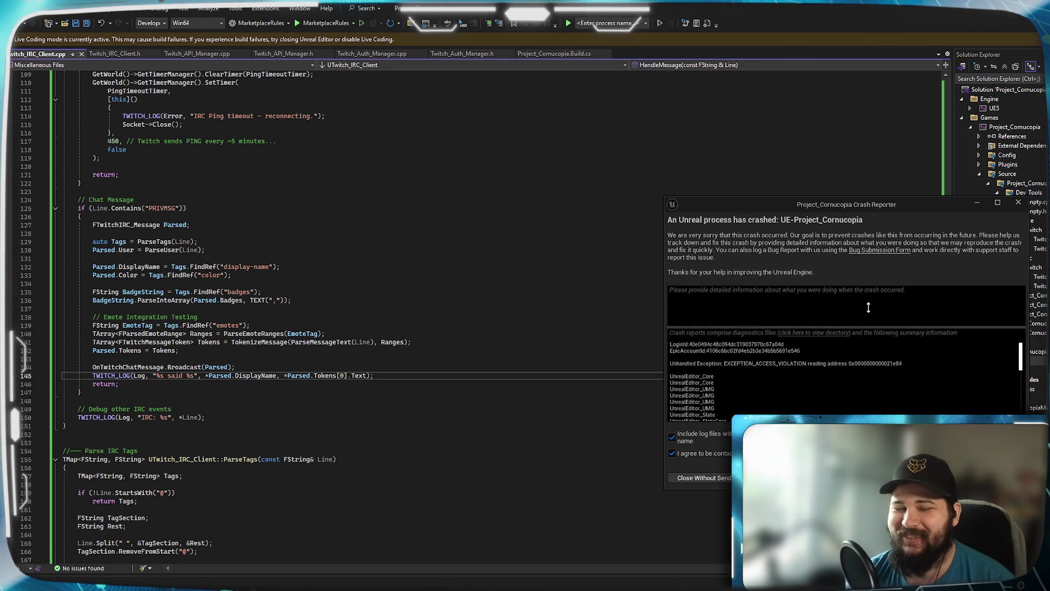
Step: Relaunch the editor after the crash, loading the incompatible TwitchSDK plugin, and maximize the level editor
key("alt+Tab")
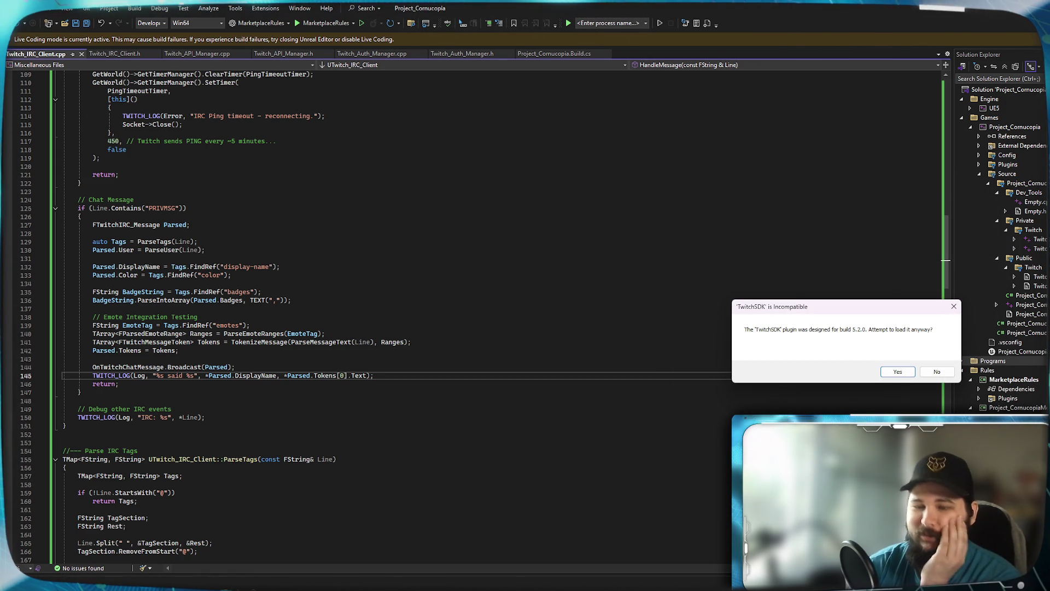
key("Return")
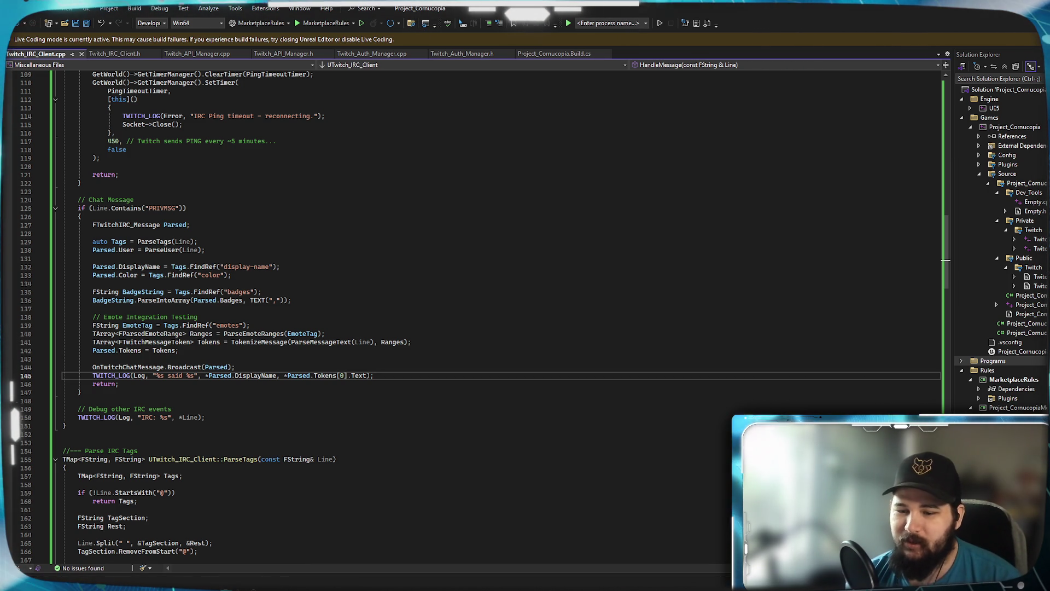
key("alt+Tab")
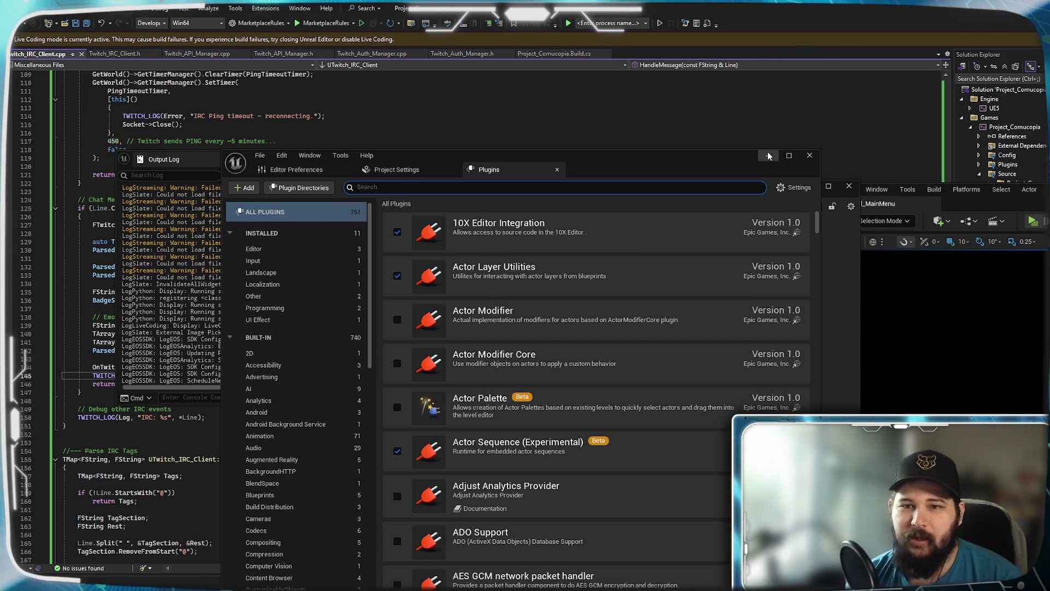
left_click(767, 155)
mouse_move(962, 189)
left_mouse_down()
mouse_move(809, 41)
mouse_move(804, 3)
left_mouse_up()
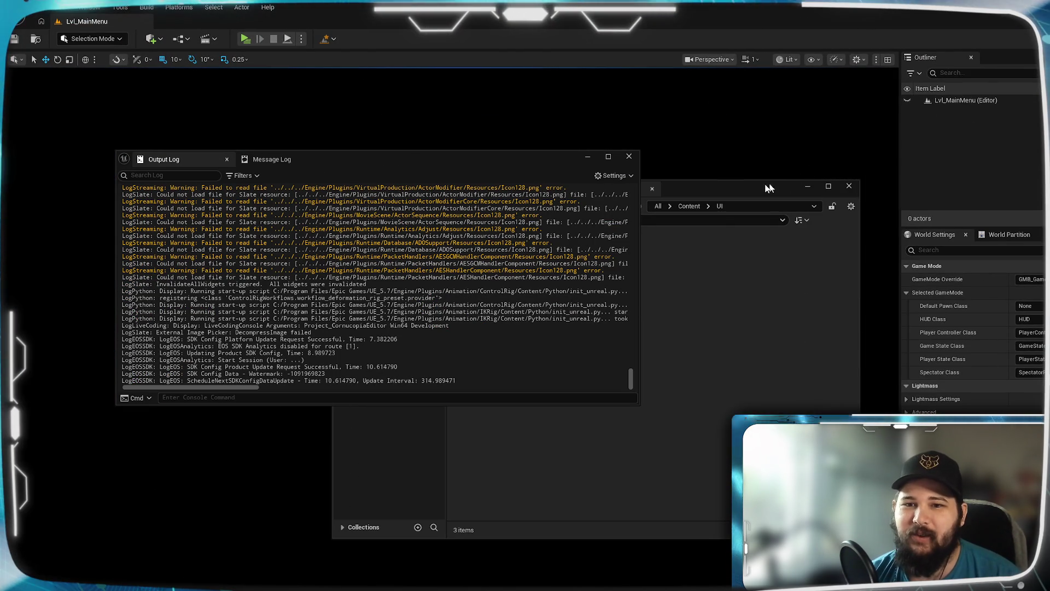
Step: Reopen UI_MainMenu and UI_GiveawayList from the UI folder, arranging the widget editor window
left_click(779, 186)
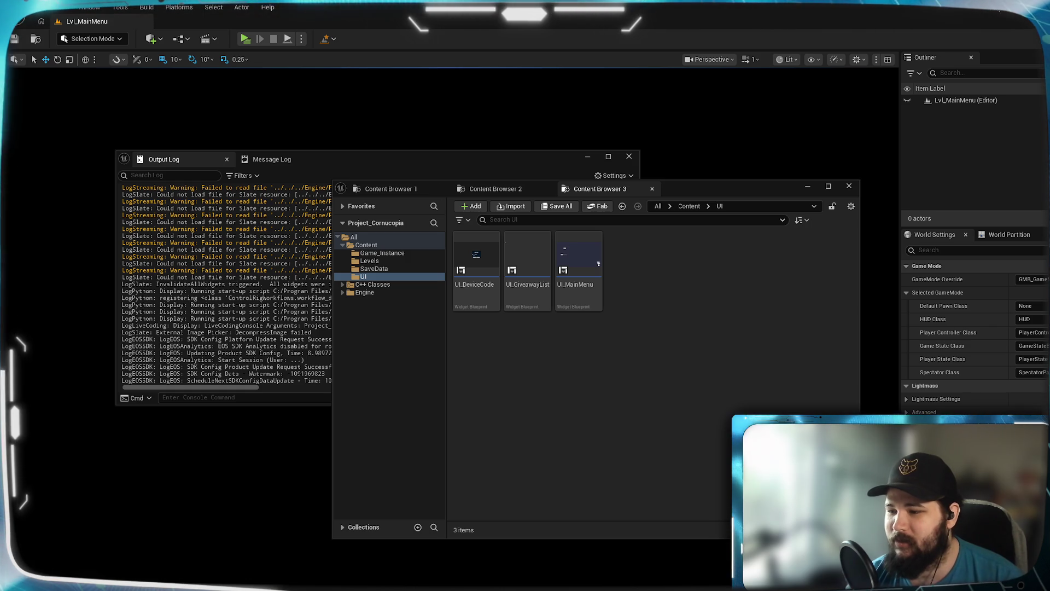
double_click(578, 255)
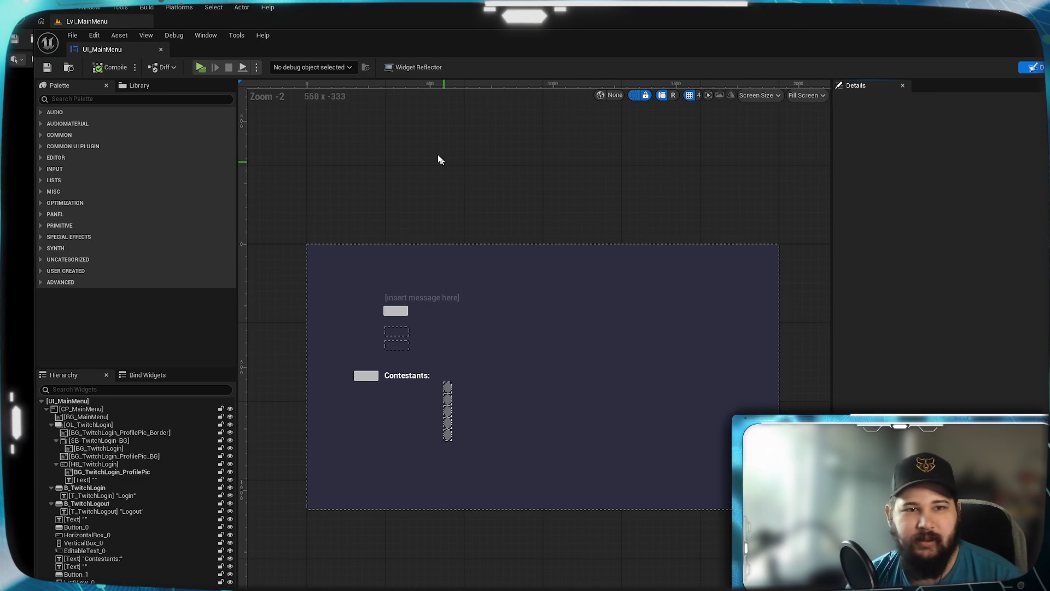
mouse_move(433, 33)
left_mouse_down()
mouse_move(667, 30)
mouse_move(759, 46)
left_mouse_up()
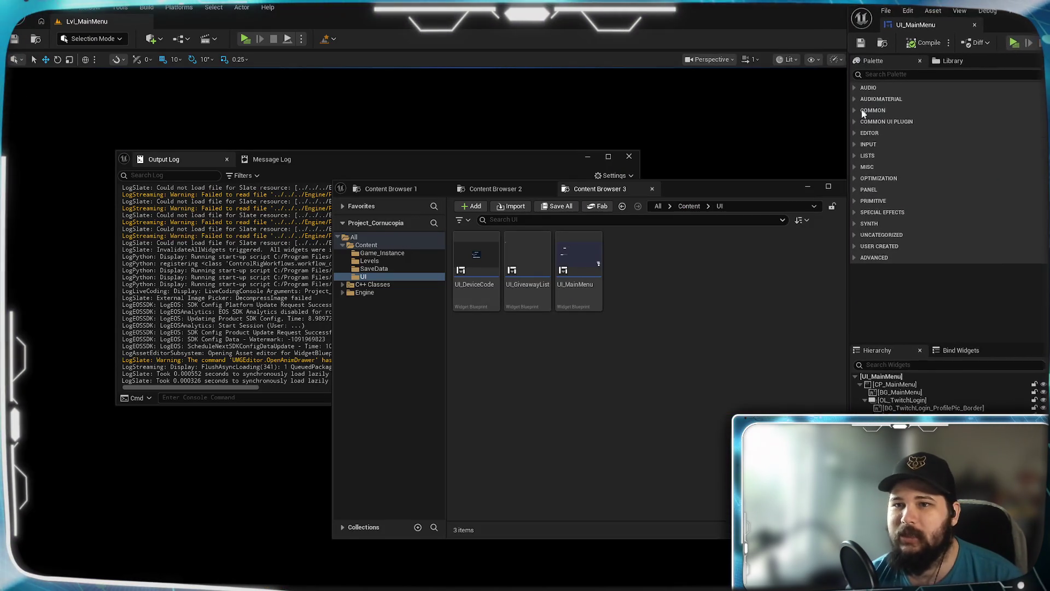
left_click_drag(849, 219, 644, 219)
mouse_move(978, 11)
left_mouse_down()
mouse_move(896, 91)
mouse_move(821, 17)
left_mouse_up()
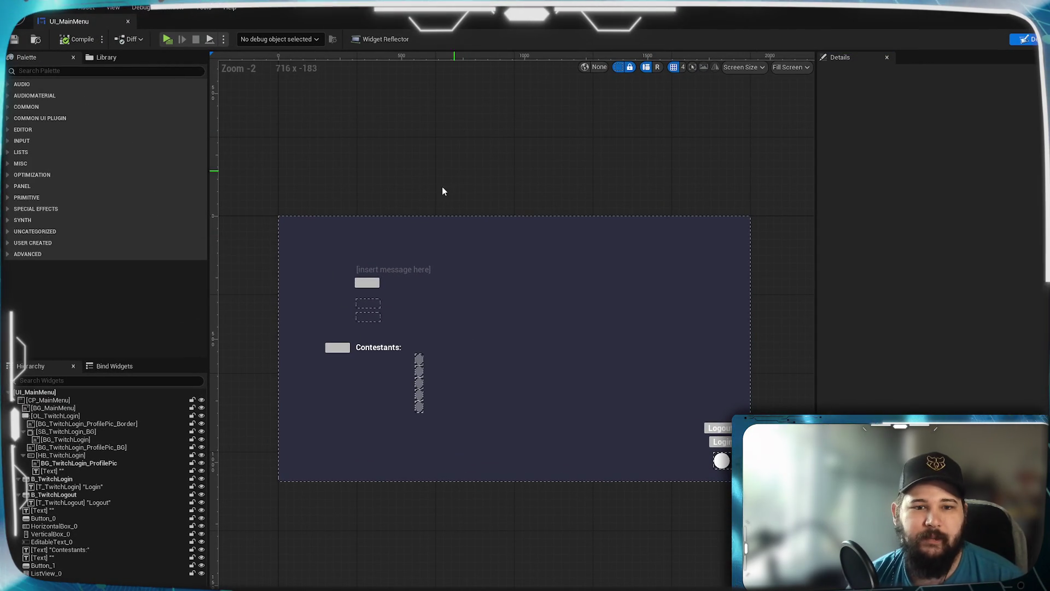
scroll(437, 186, "up", 2)
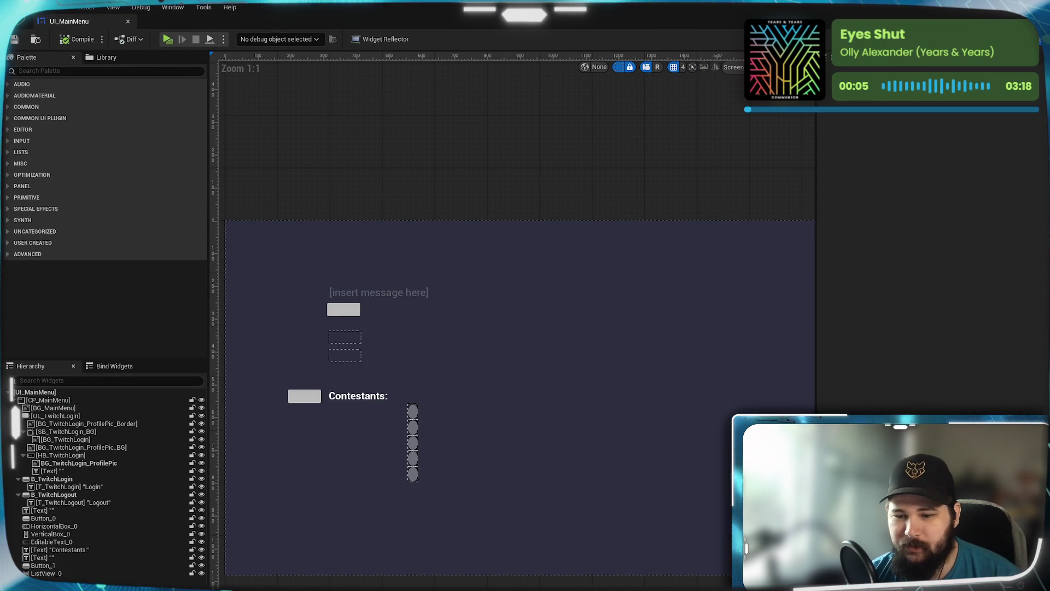
key("alt+Tab")
double_click(527, 257)
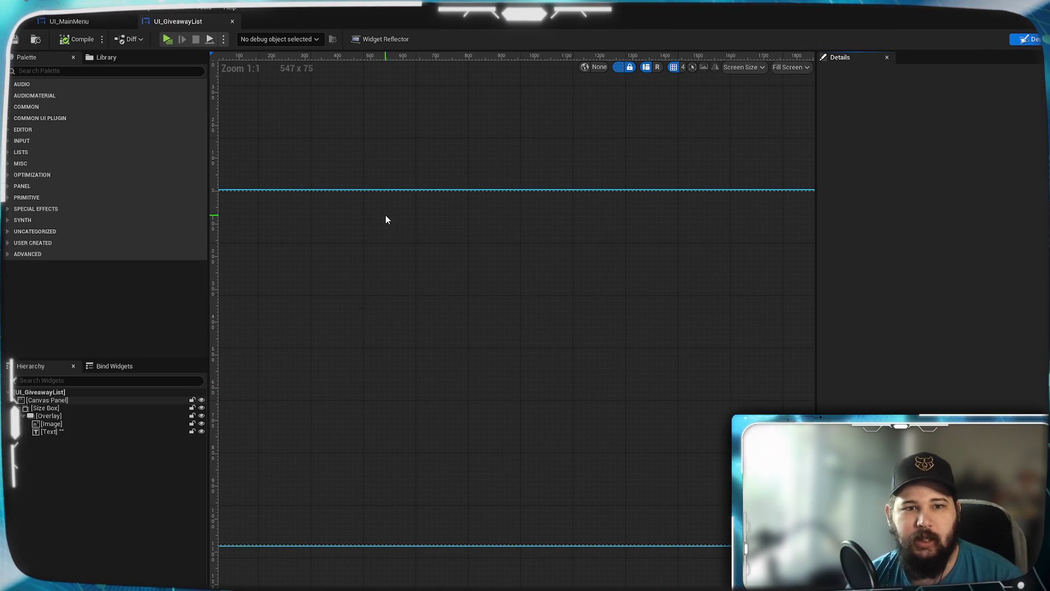
Step: Stop exposing UI_GiveawayList's Contestant variable on spawn, then compile and save the widget
scroll(387, 217, "up", 6)
scroll(363, 297, "up", 10)
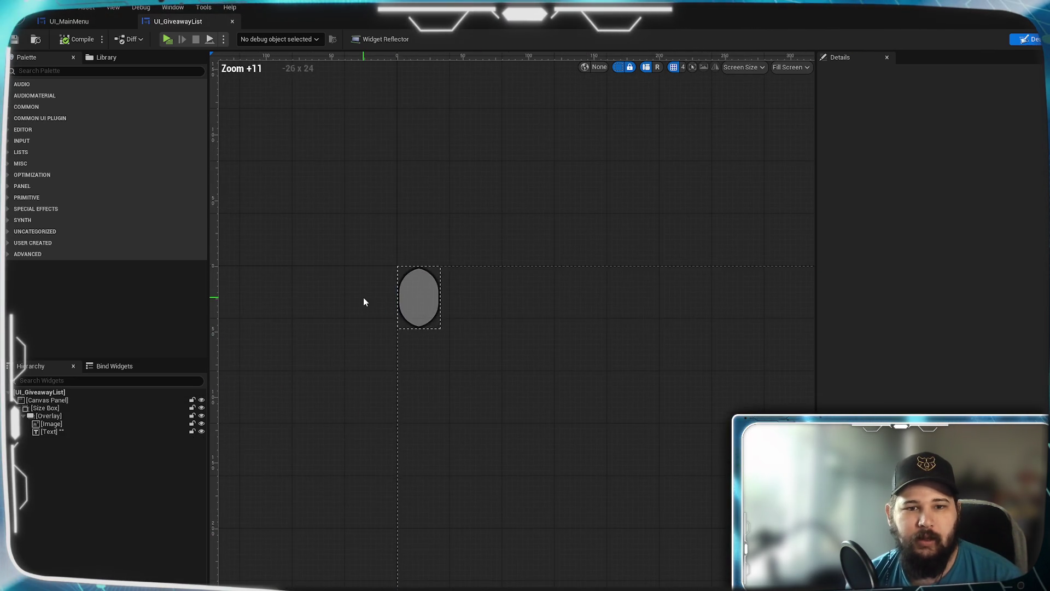
left_click(438, 267)
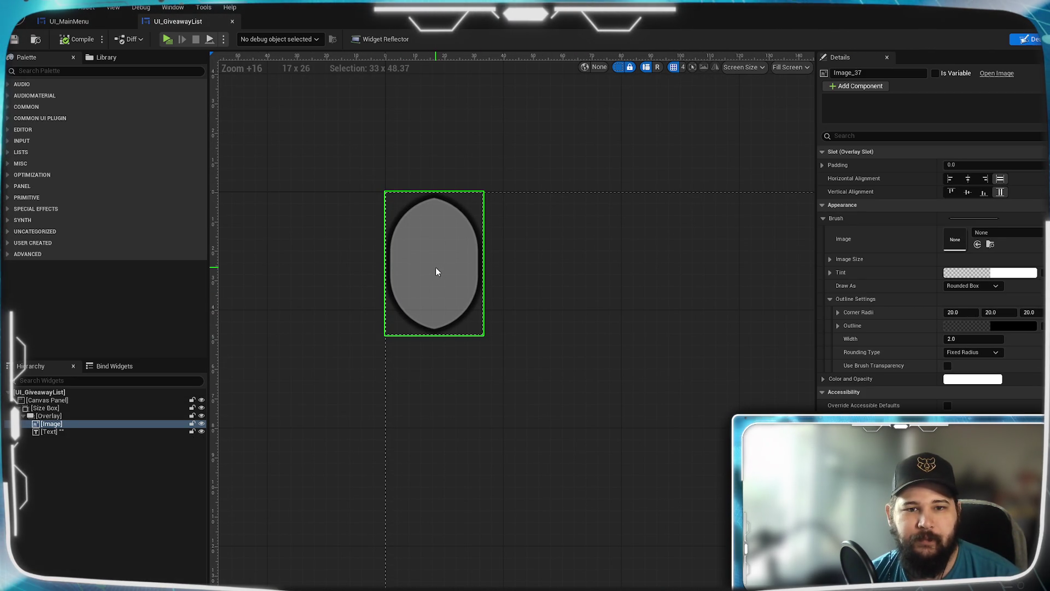
left_click(433, 267)
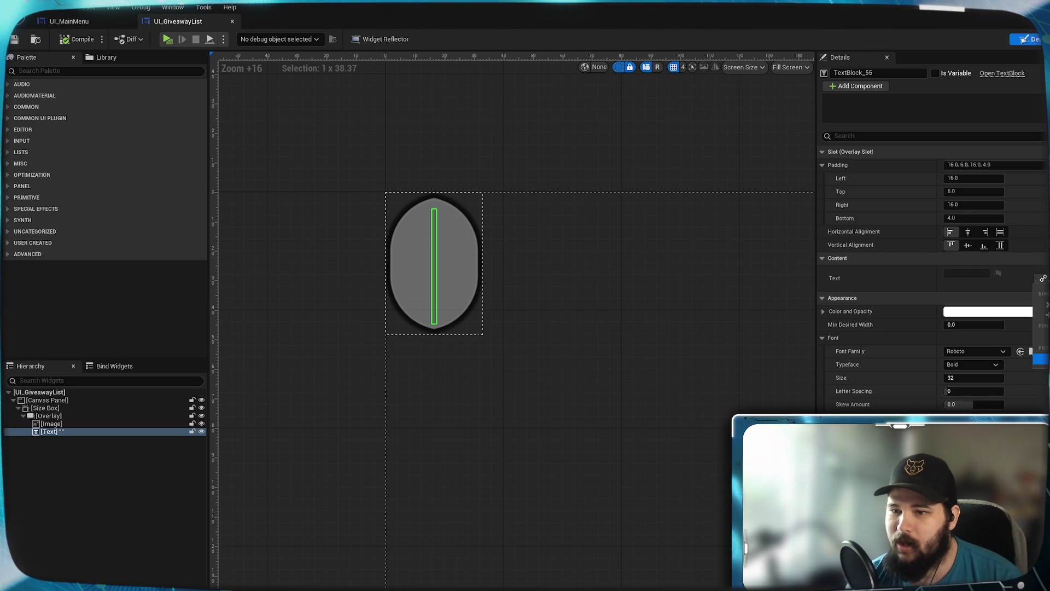
left_click(251, 304)
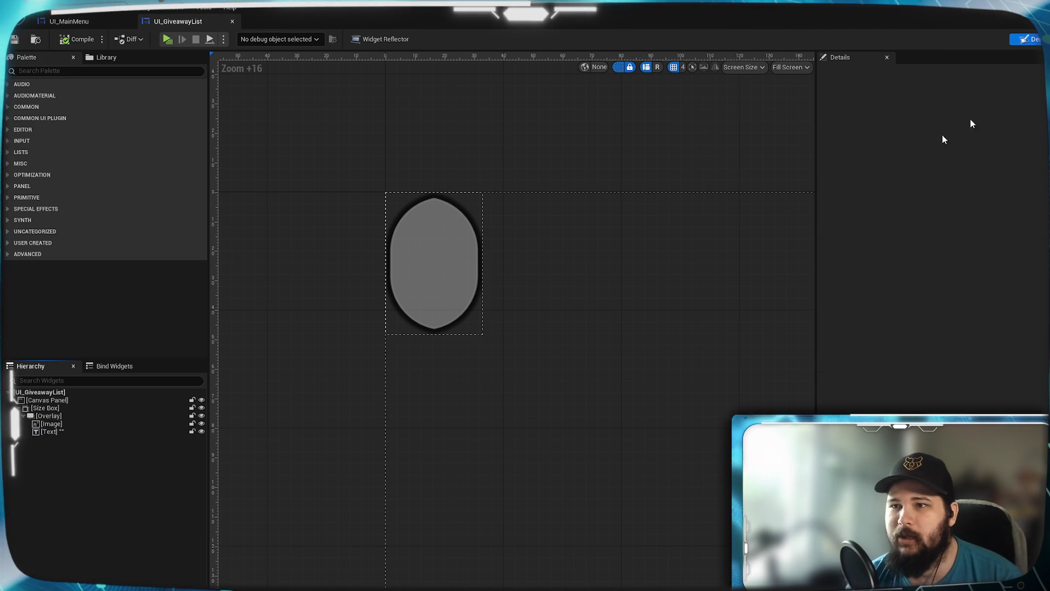
left_click(103, 183)
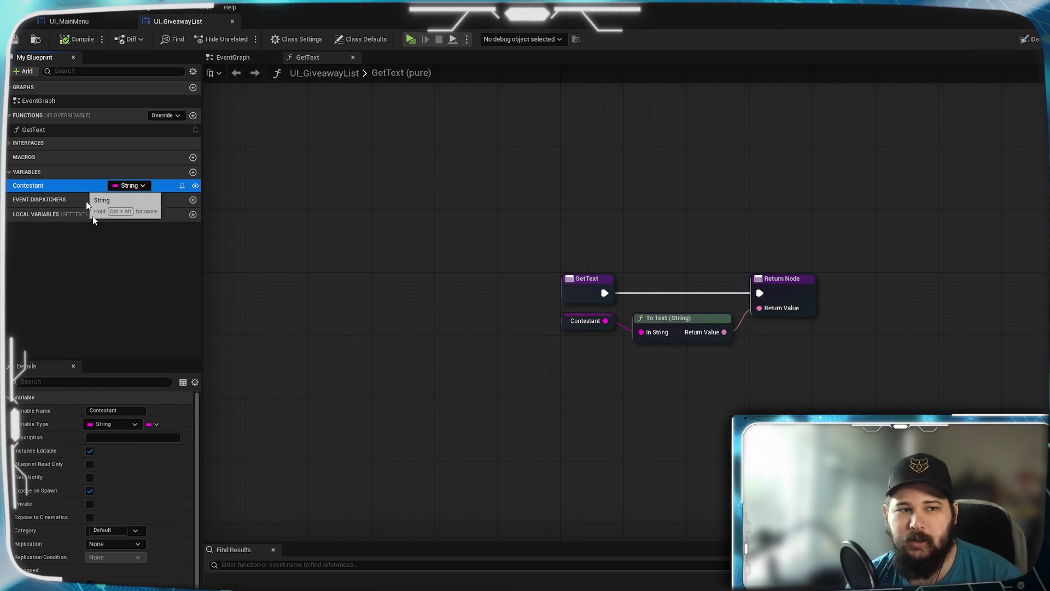
left_click(90, 490)
left_click(82, 39)
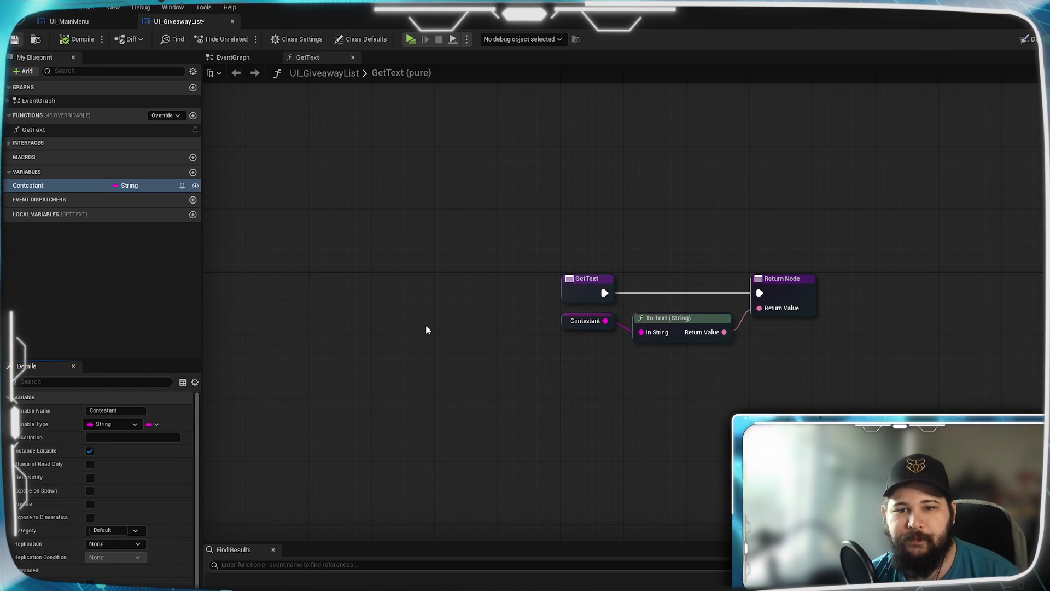
key("ctrl+s")
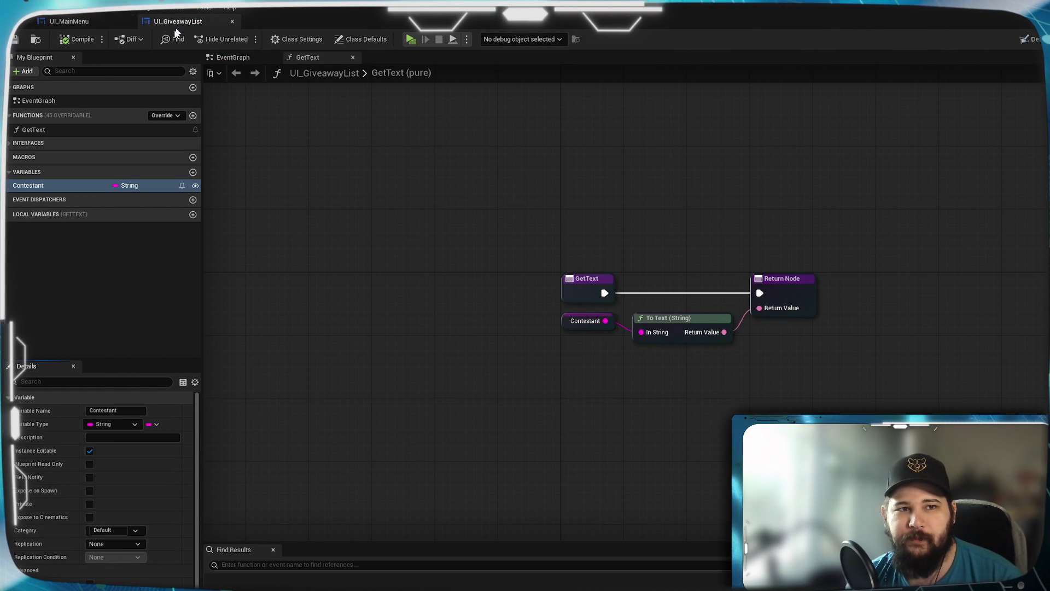
Step: Select the text element in the Designer, save and compile again, then test-play from UI_MainMenu
left_click(1030, 39)
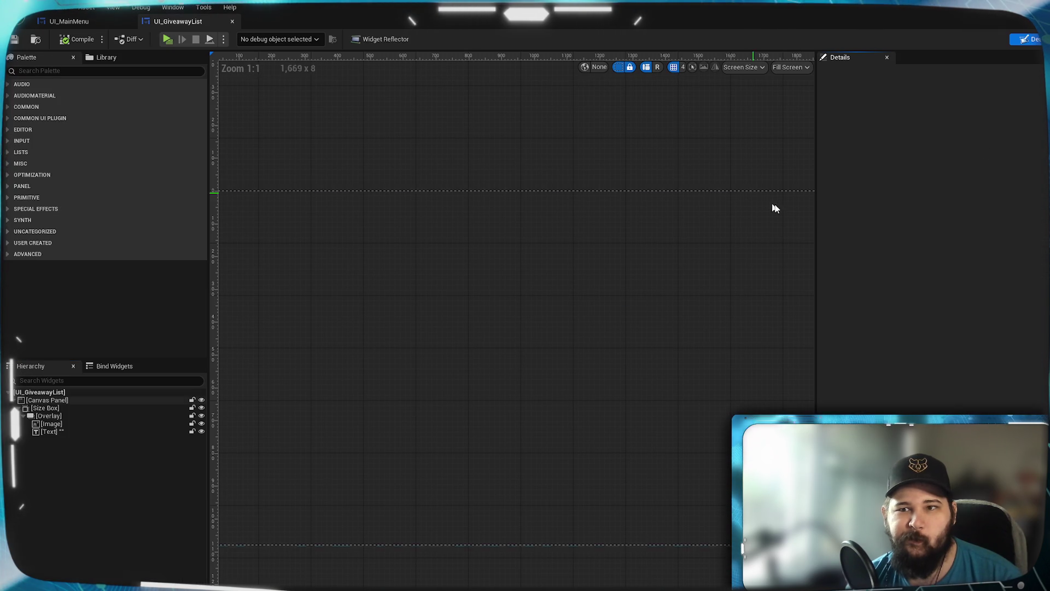
left_click(81, 432)
left_click_drag(363, 358, 715, 380)
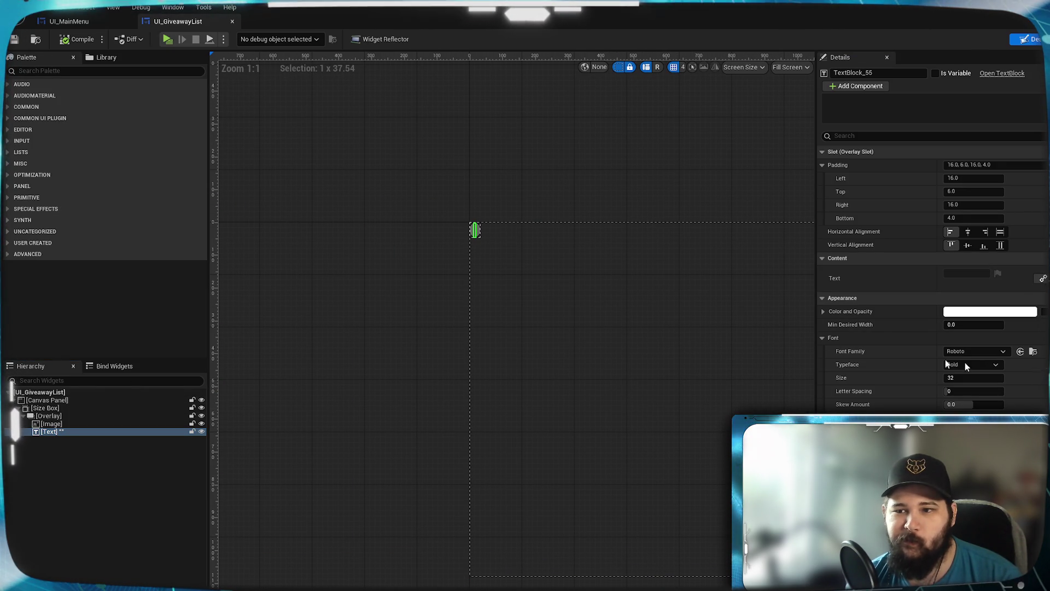
left_click(15, 40)
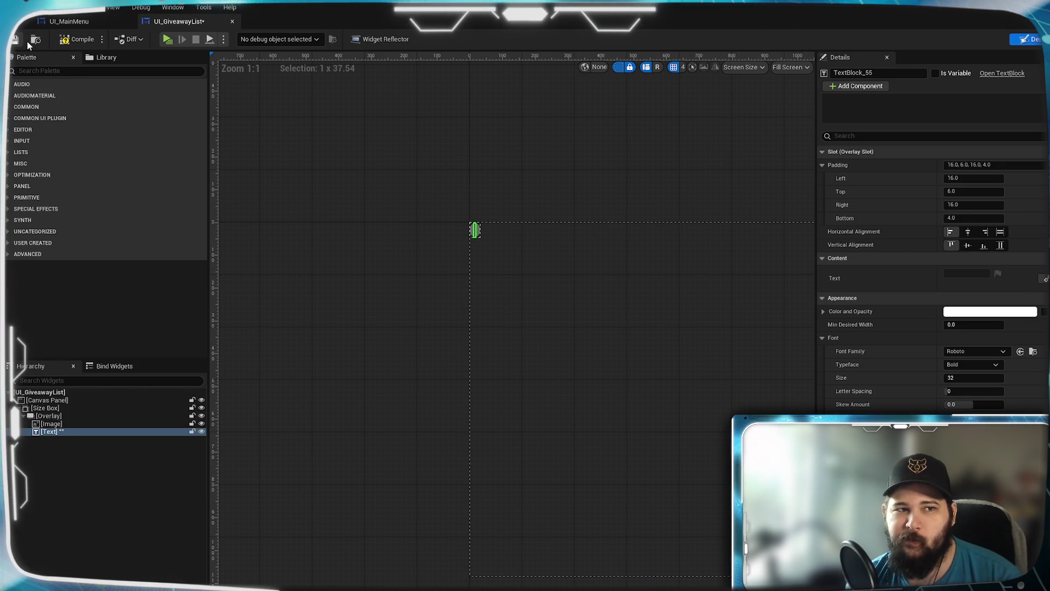
left_click(82, 42)
scroll(495, 228, "up", 9)
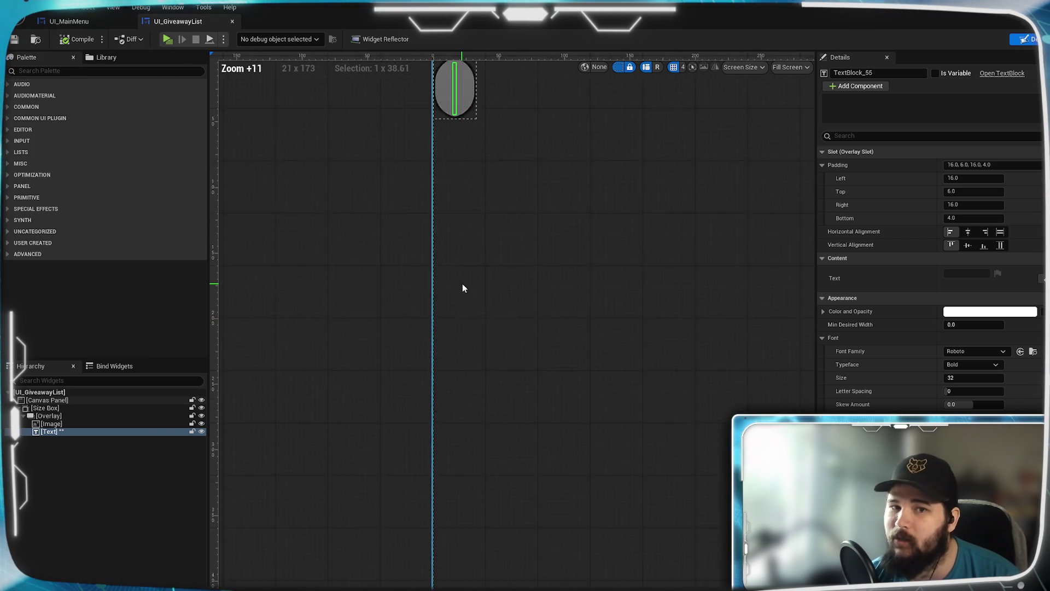
scroll(472, 365, "up", 5)
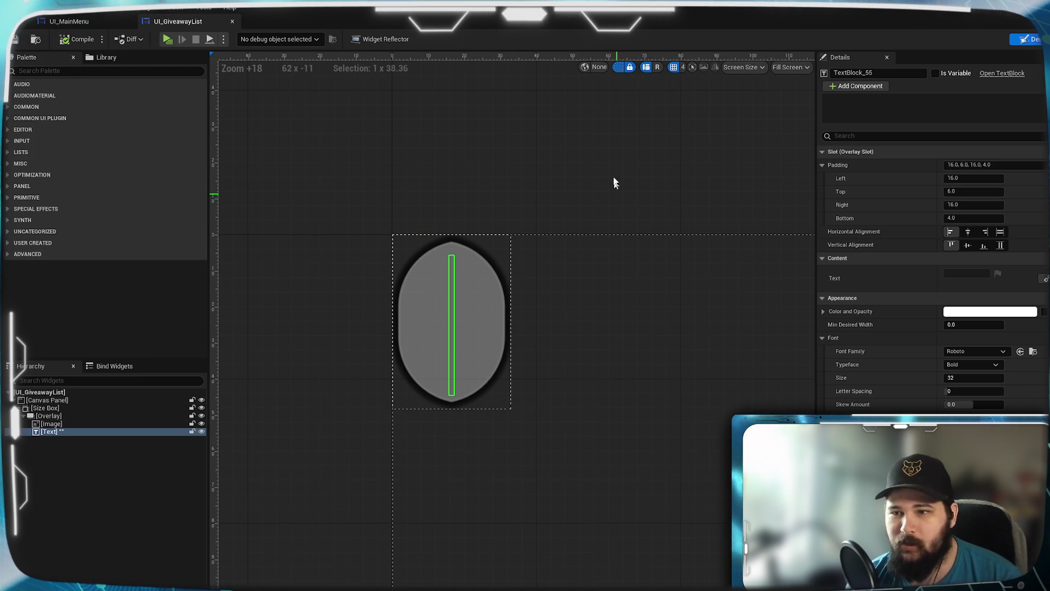
left_click(71, 22)
left_click(168, 39)
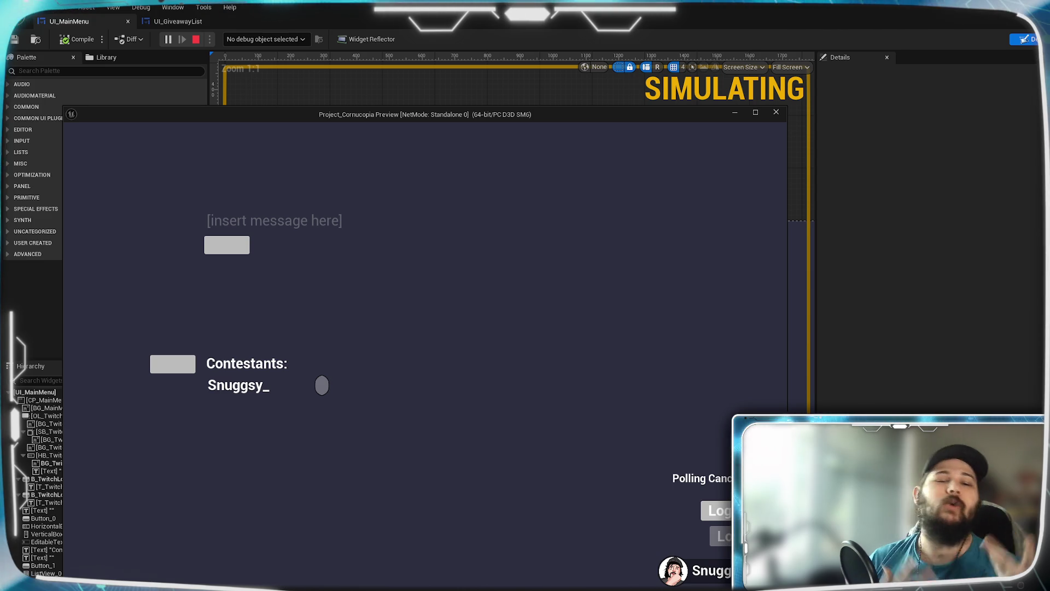
Step: Hide the running preview and select the Contestants list view in the UI_MainMenu layout
left_click(735, 115)
scroll(432, 430, "up", 2)
scroll(432, 431, "up", 5)
left_click(366, 386)
left_click_drag(239, 383, 503, 368)
Step: Review UI_GiveawayList's EventGraph and GetText function, then return to UI_MainMenu
left_click(171, 23)
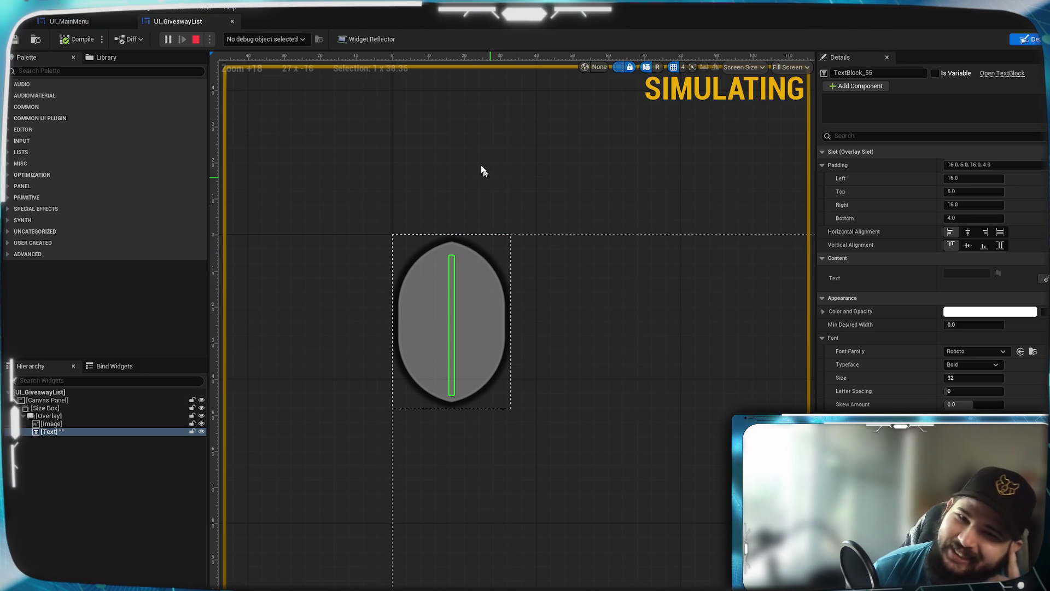
left_click(1044, 39)
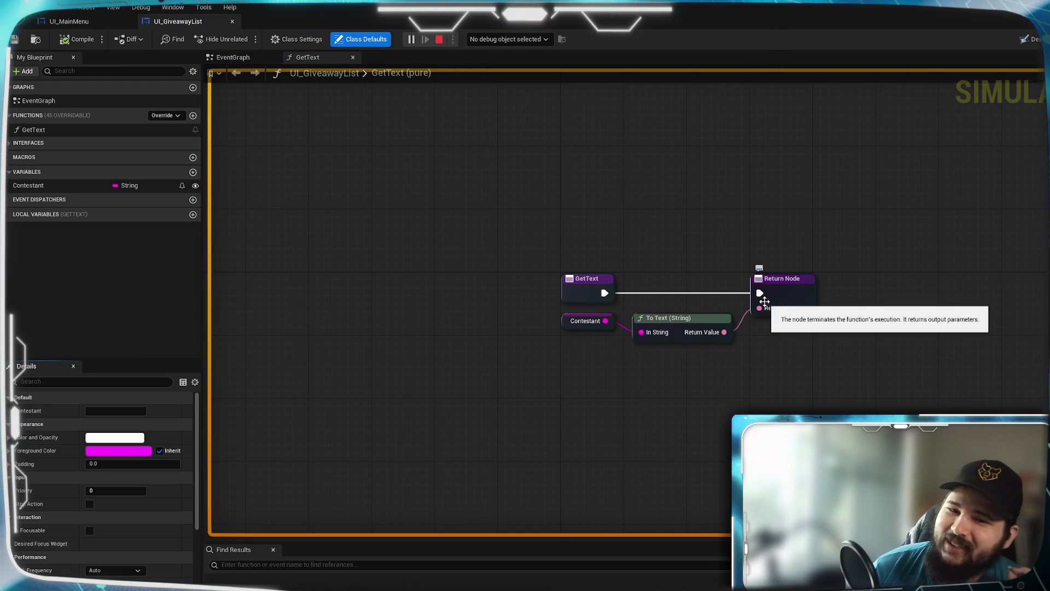
left_click_drag(728, 350, 710, 345)
left_click(232, 58)
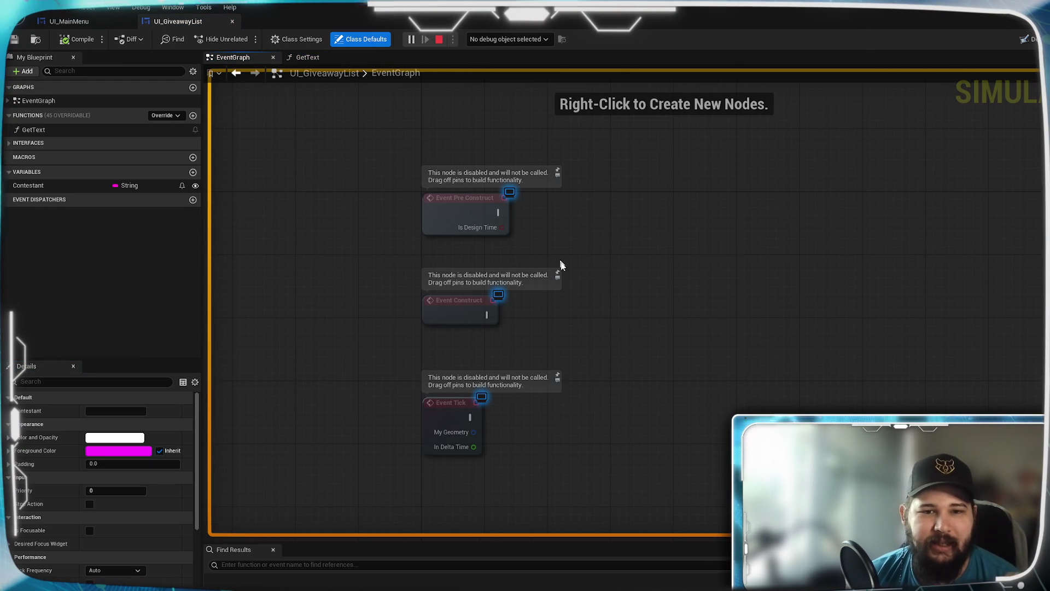
left_click(307, 57)
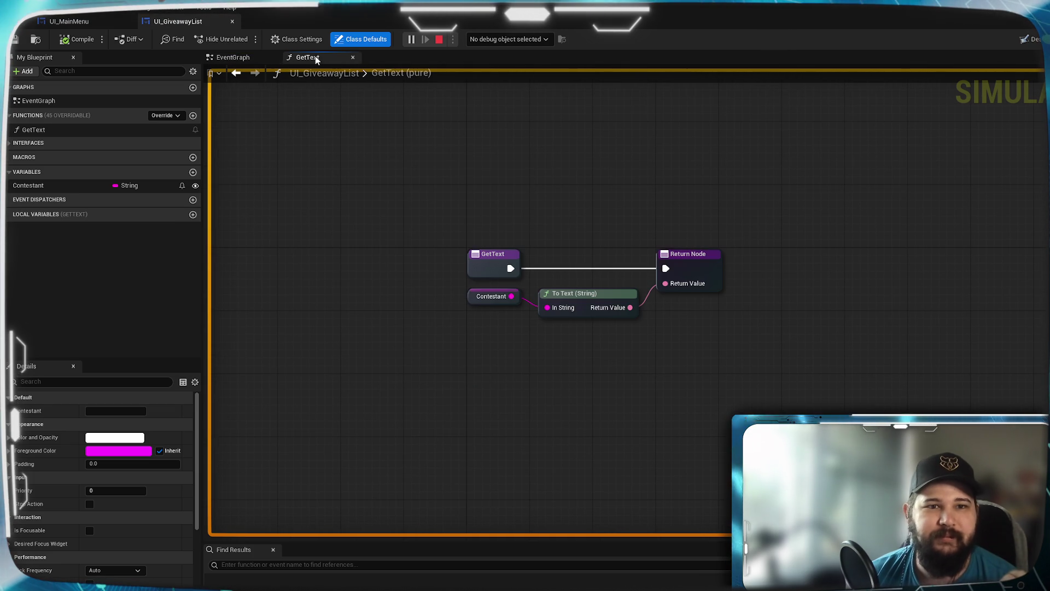
left_click(83, 23)
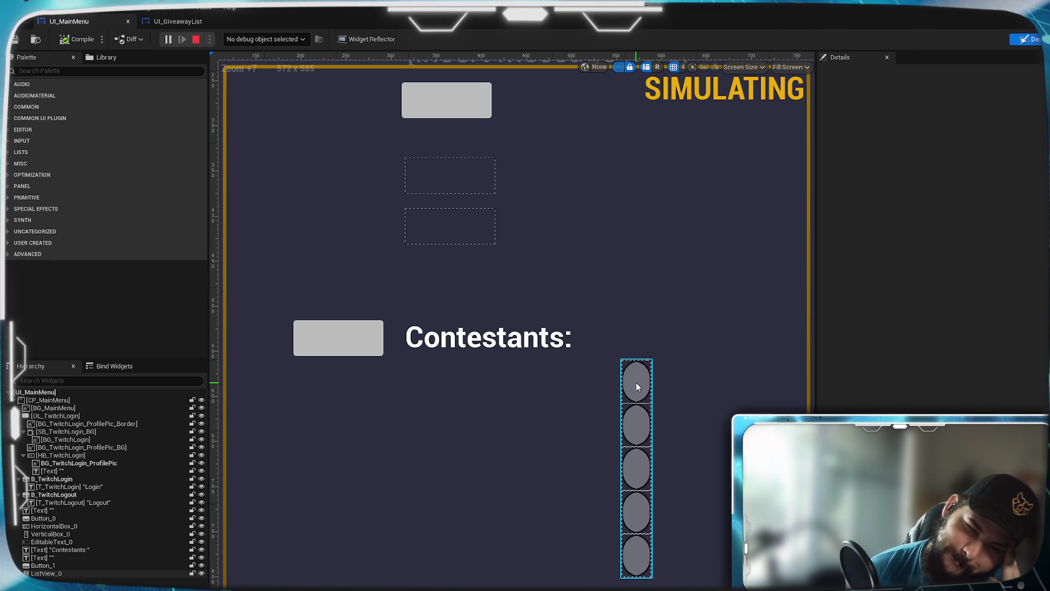
Step: Select ListView_0, browse its Details properties, then stop the test play with Esc
left_click(636, 383)
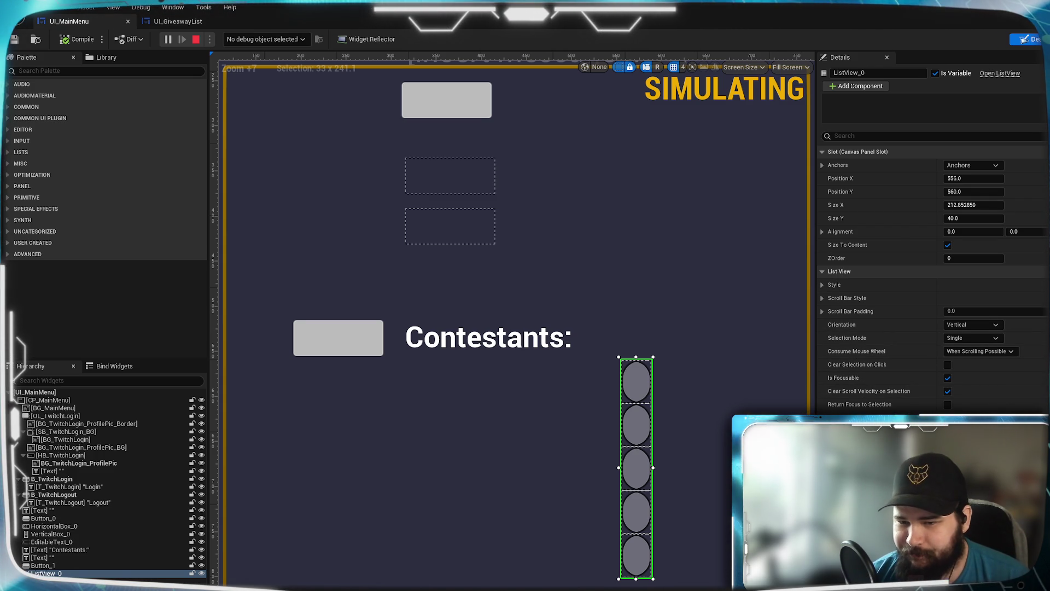
scroll(909, 375, "down", 3)
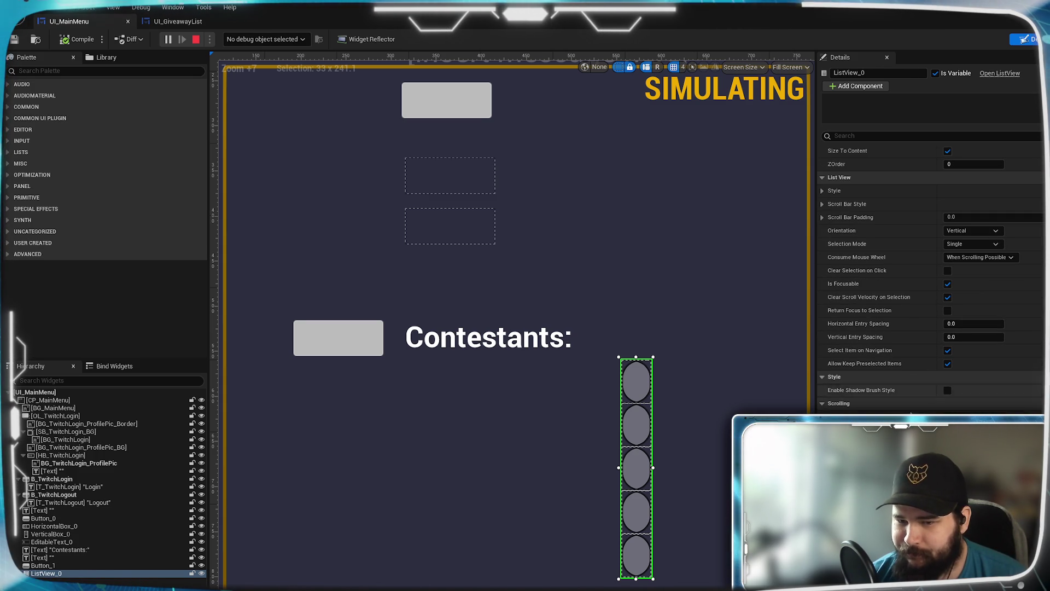
scroll(930, 274, "down", 2)
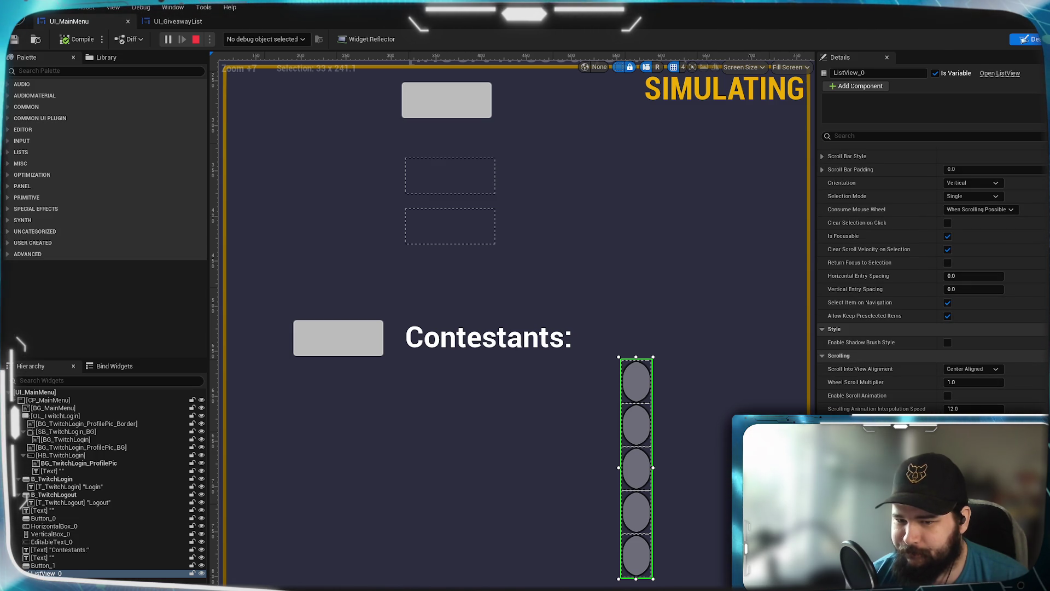
scroll(929, 274, "down", 3)
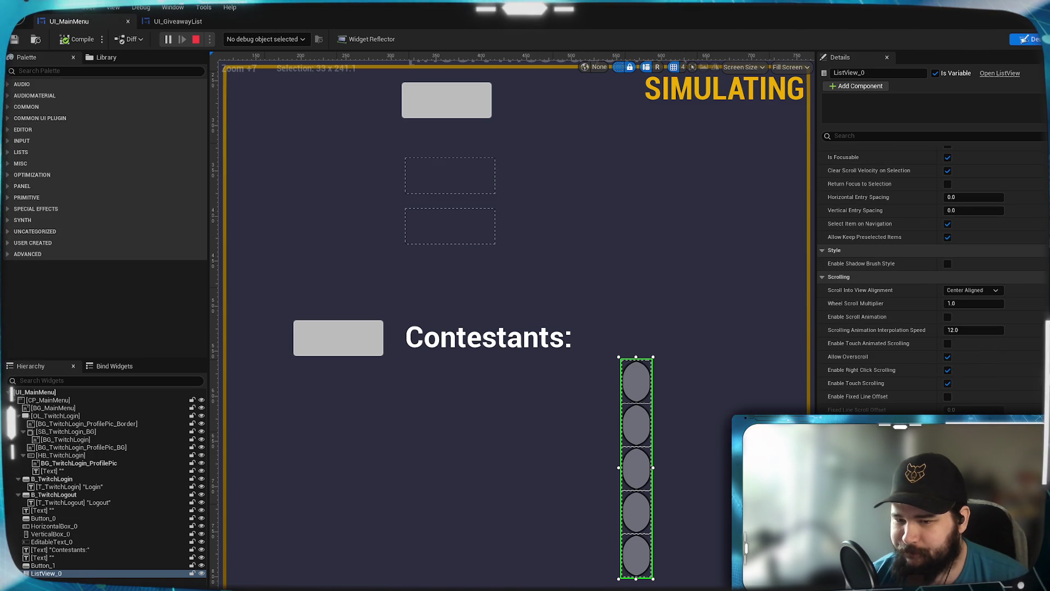
scroll(930, 273, "down", 2)
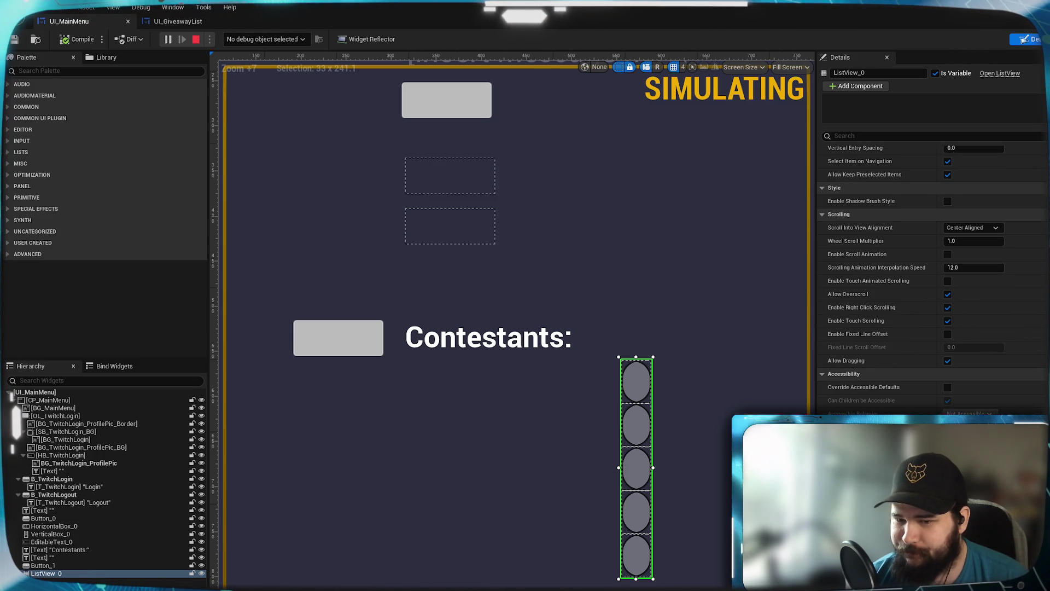
scroll(930, 274, "down", 2)
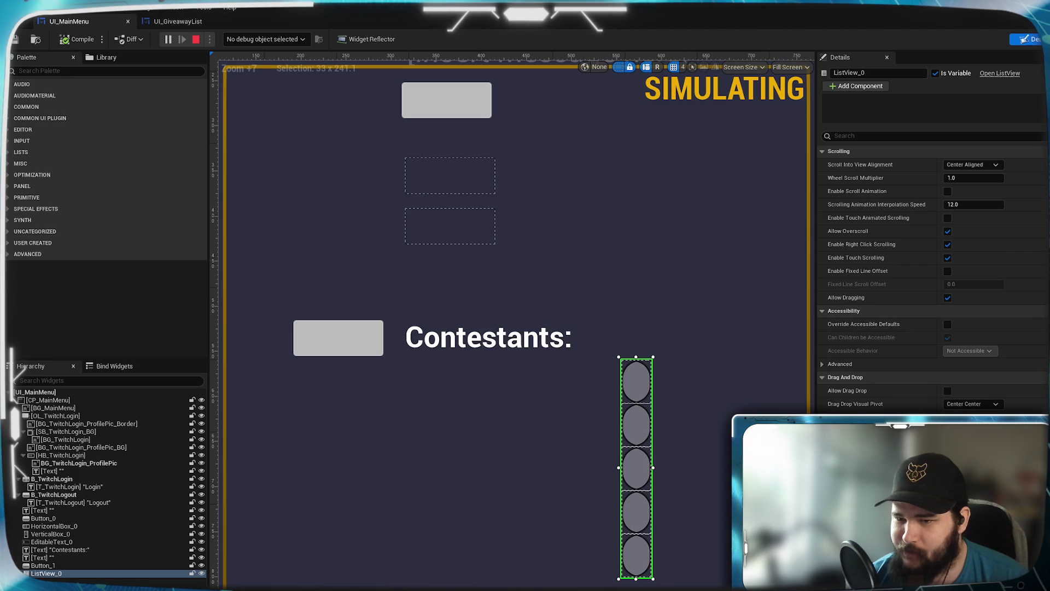
scroll(930, 274, "down", 1)
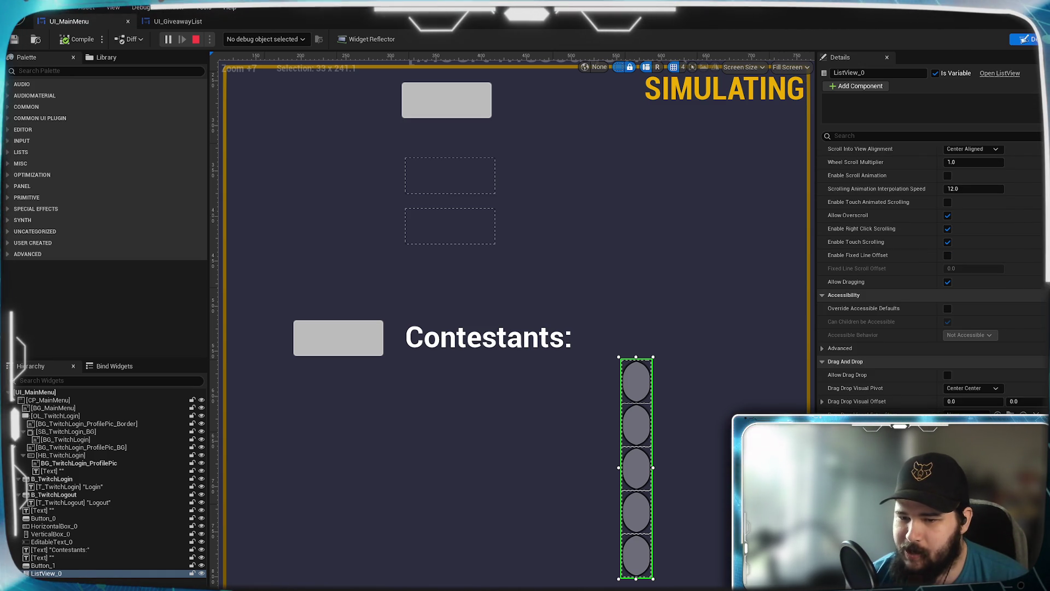
scroll(930, 273, "down", 10)
scroll(929, 273, "down", 2)
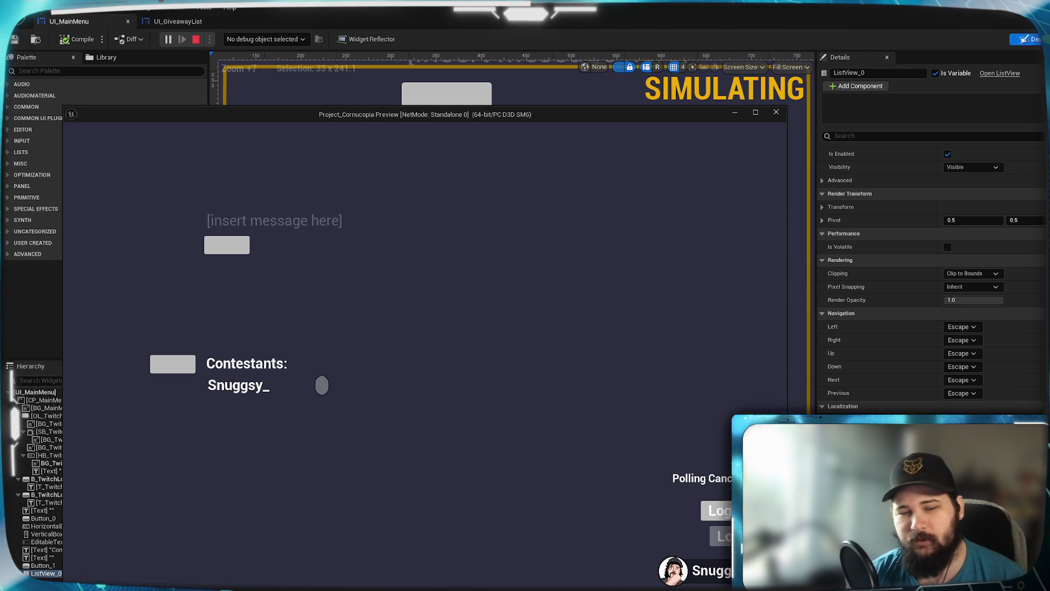
key("Escape")
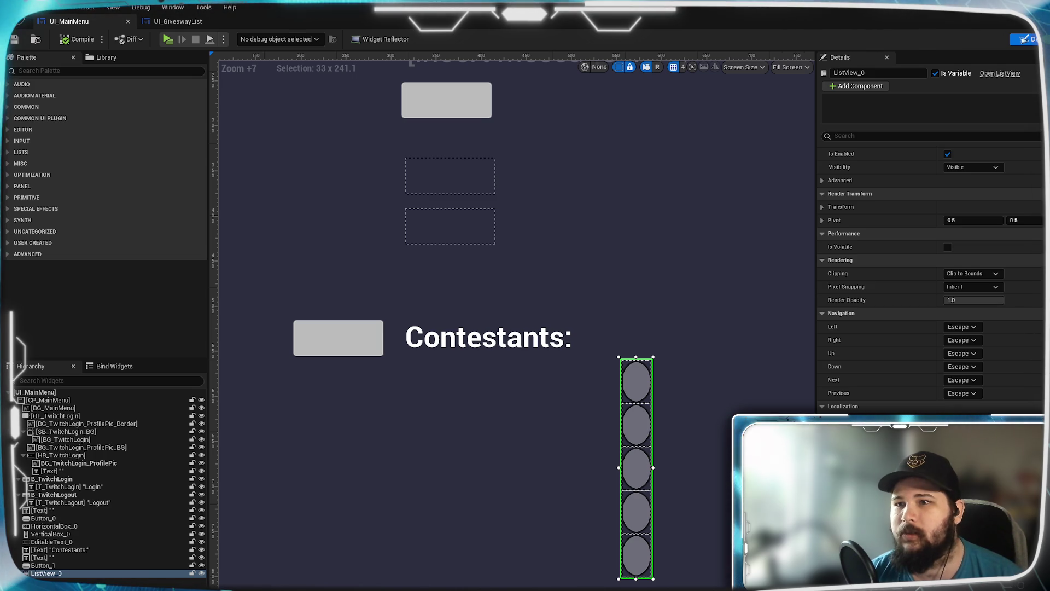
Step: Rewire the Branch outputs toward widget creation and ADD in the EventGraph, then compile
left_click(1042, 39)
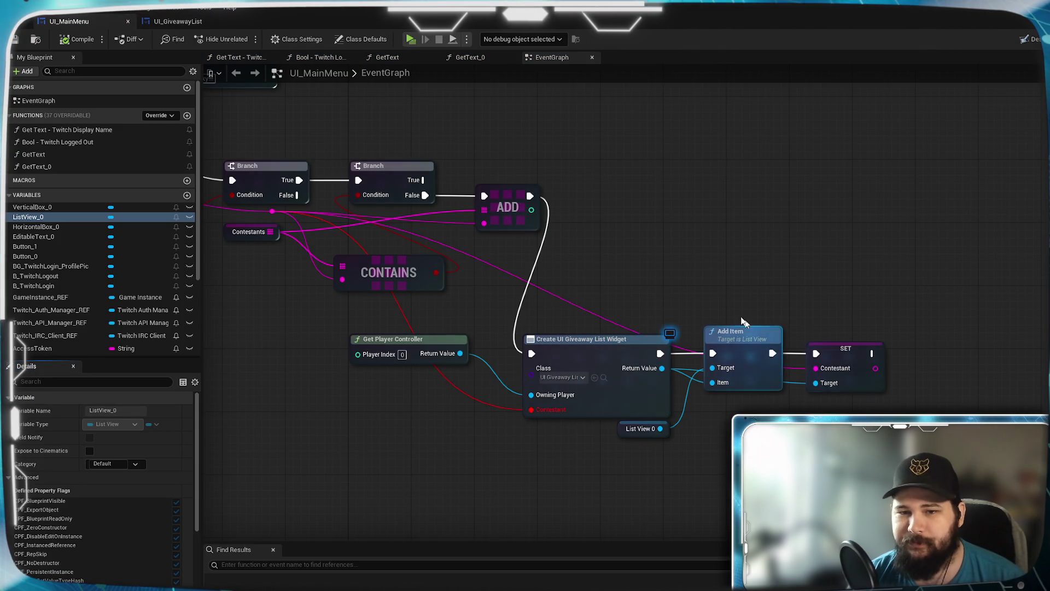
mouse_move(547, 152)
left_mouse_down()
mouse_move(621, 251)
mouse_move(646, 311)
mouse_move(622, 278)
left_mouse_up()
left_click(352, 276)
mouse_move(395, 277)
left_mouse_down()
mouse_move(465, 379)
mouse_move(444, 356)
left_mouse_up()
mouse_move(462, 212)
left_mouse_down()
mouse_move(527, 241)
mouse_move(659, 267)
mouse_move(647, 227)
left_mouse_up()
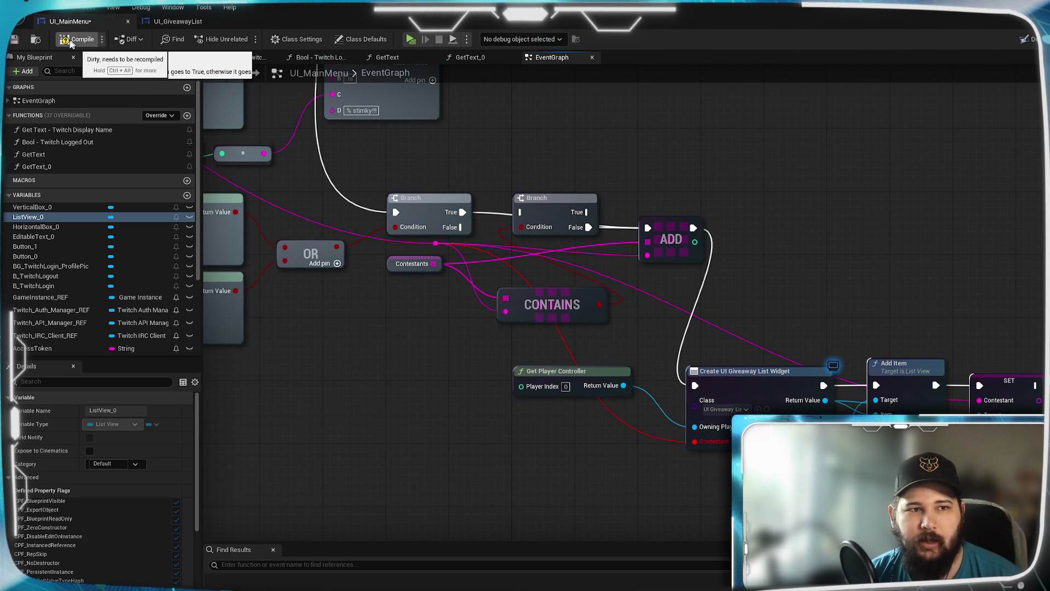
left_click(76, 41)
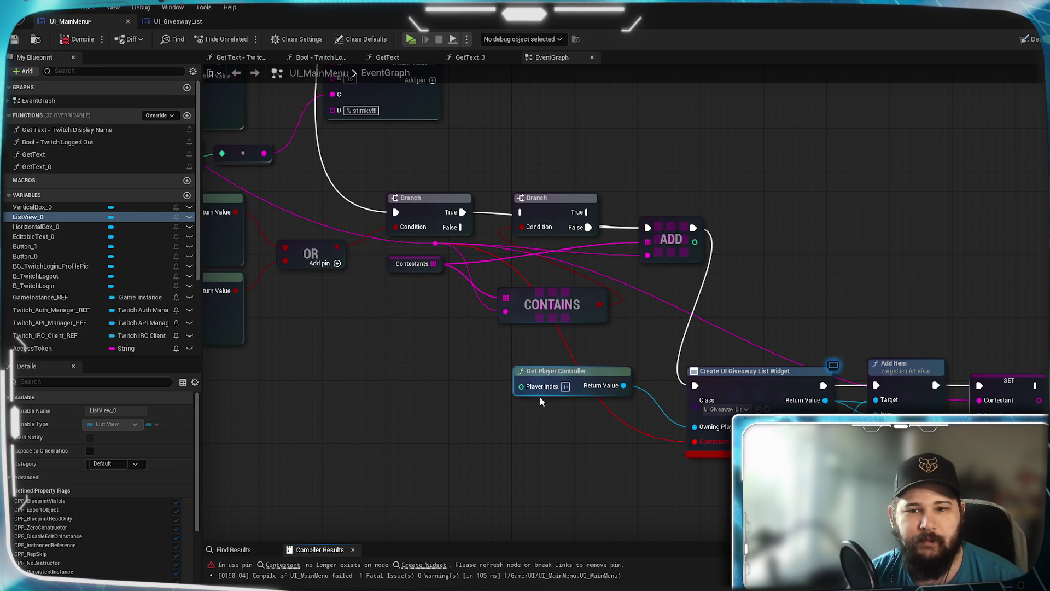
Step: Refresh the Create UI Giveaway List Widget node to drop its stale Contestant pin, recompile and save
left_click(735, 392)
right_click(737, 392)
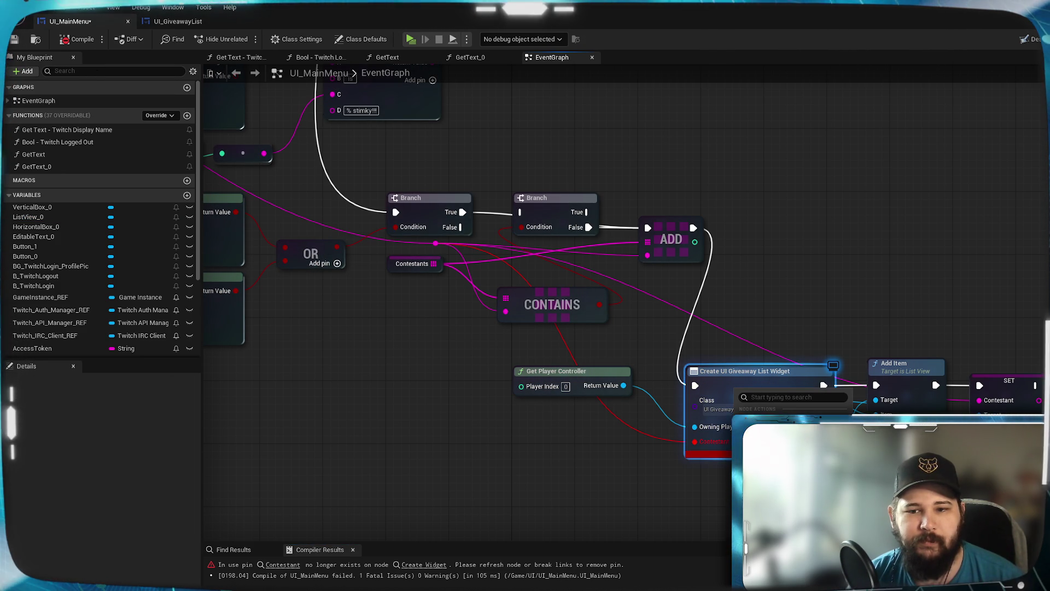
left_click(556, 474)
left_click(75, 41)
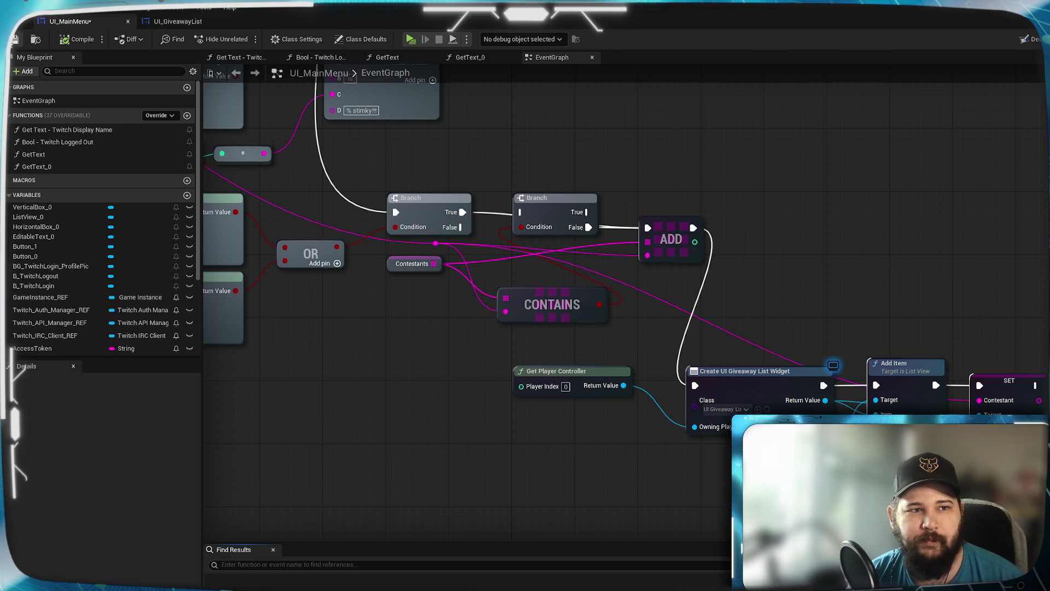
key("ctrl+s")
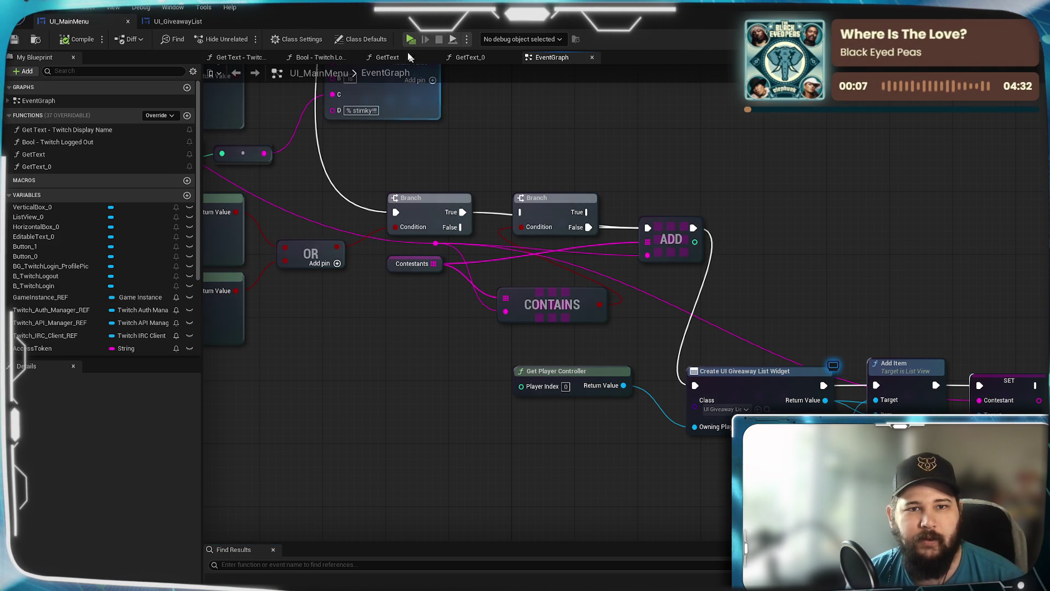
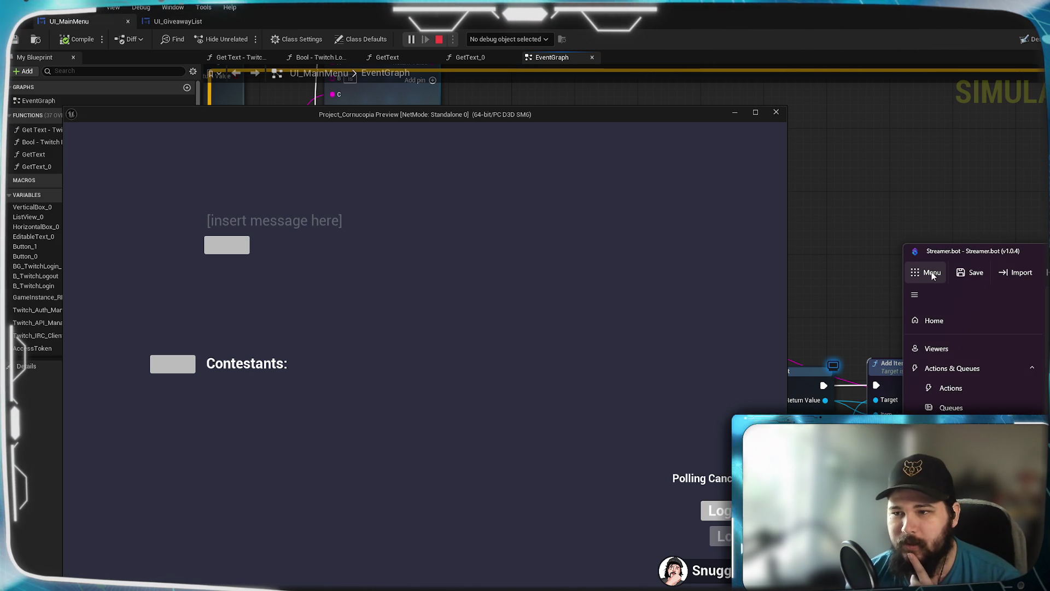
Step: Close the Streamer.bot menu and minimize the game preview to reveal the UI_MainMenu event graph
left_click(931, 271)
left_click(982, 374)
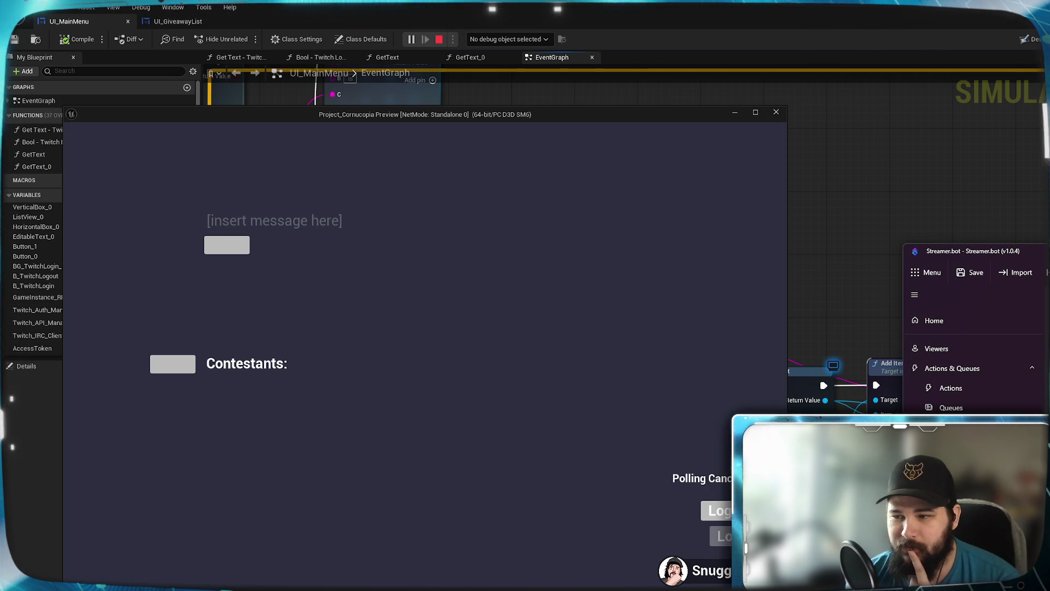
left_click(522, 312)
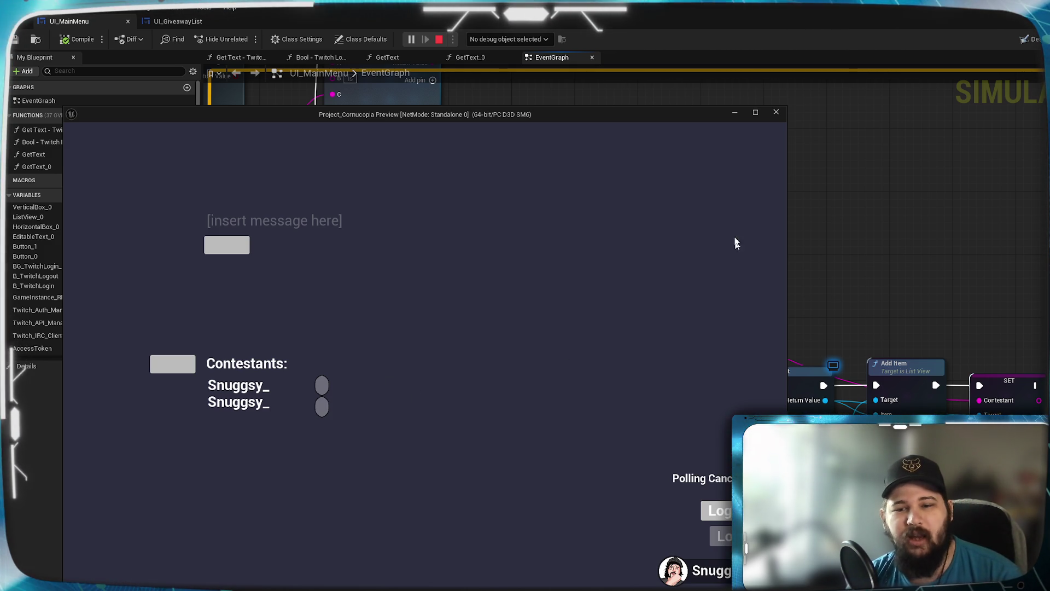
left_click(735, 114)
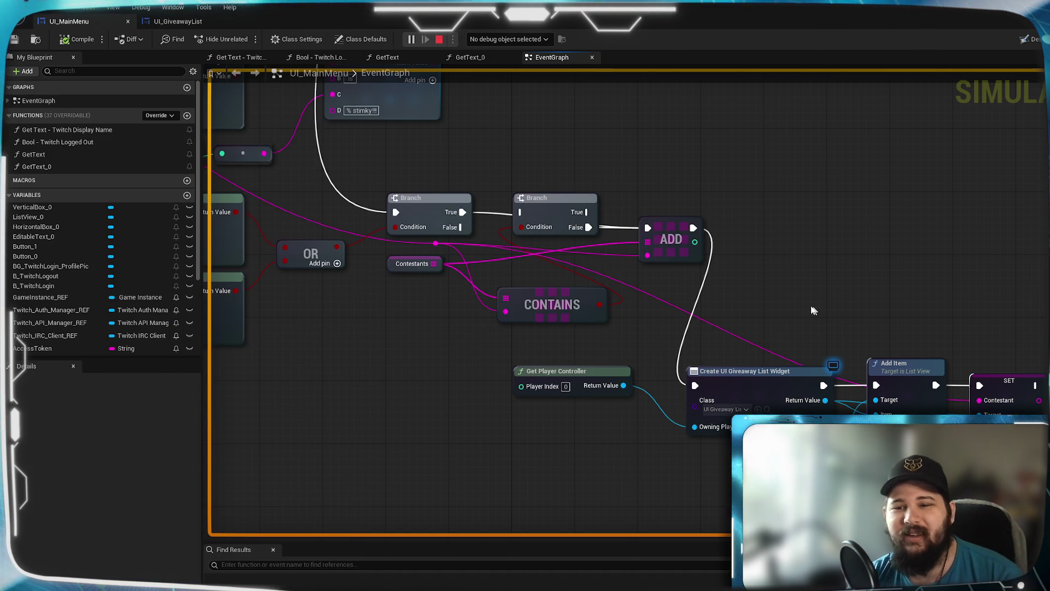
Step: Delete the SET Contestant node after Add Item and shift Add Item further right
left_click_drag(923, 402, 880, 404)
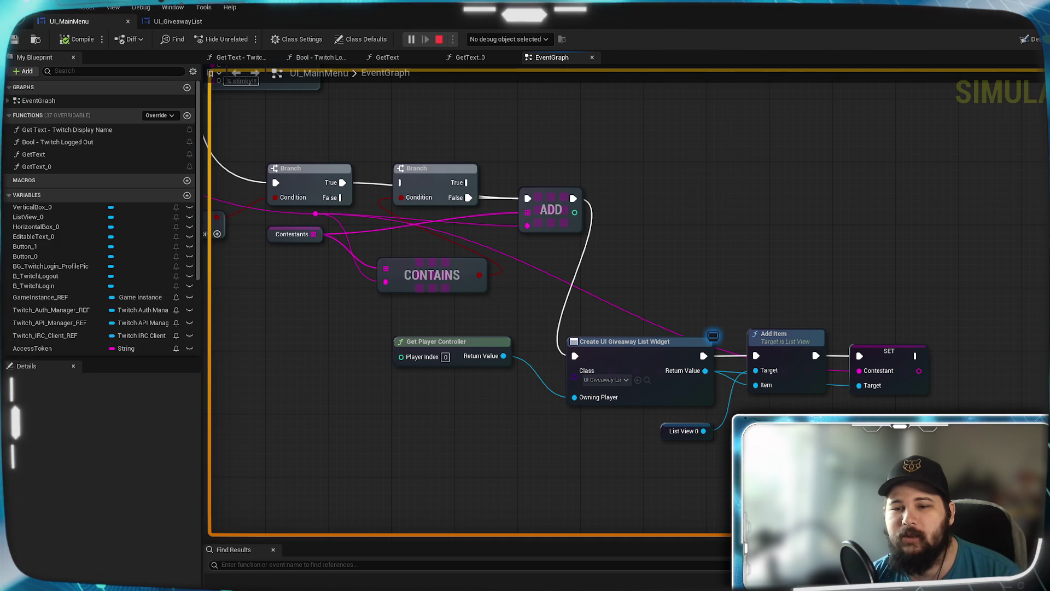
mouse_move(889, 351)
left_mouse_down()
mouse_move(902, 377)
mouse_move(929, 394)
mouse_move(897, 432)
mouse_move(903, 392)
left_mouse_up()
key("Delete")
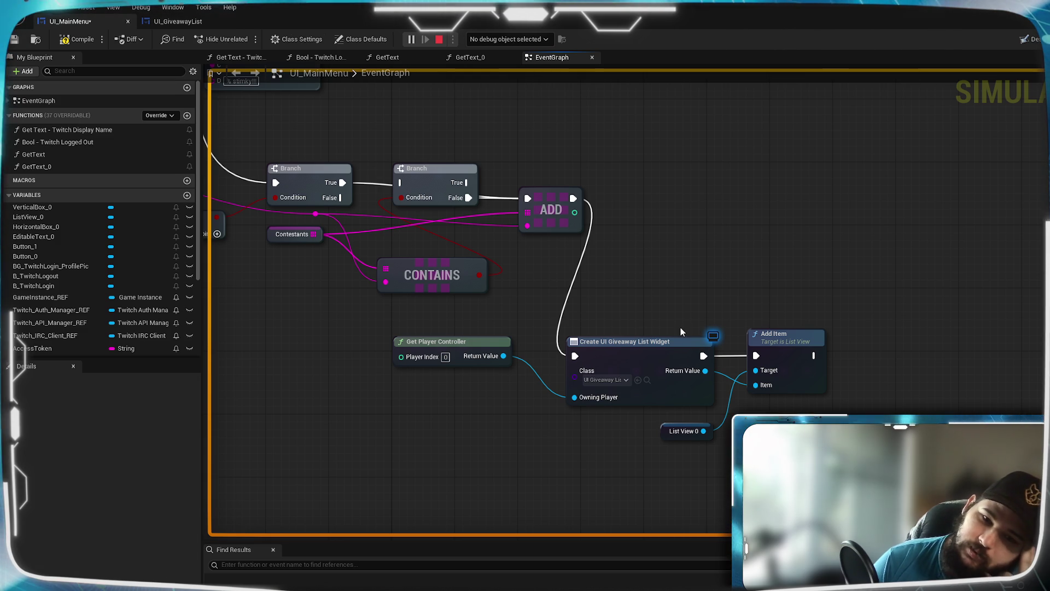
right_click(691, 302)
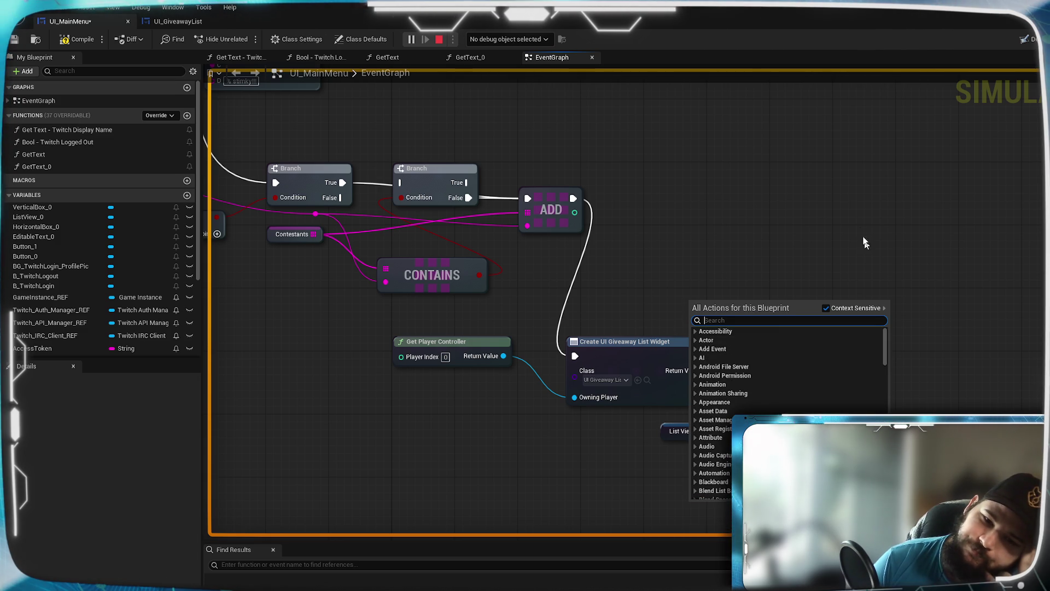
left_click(858, 228)
left_click_drag(776, 333, 932, 317)
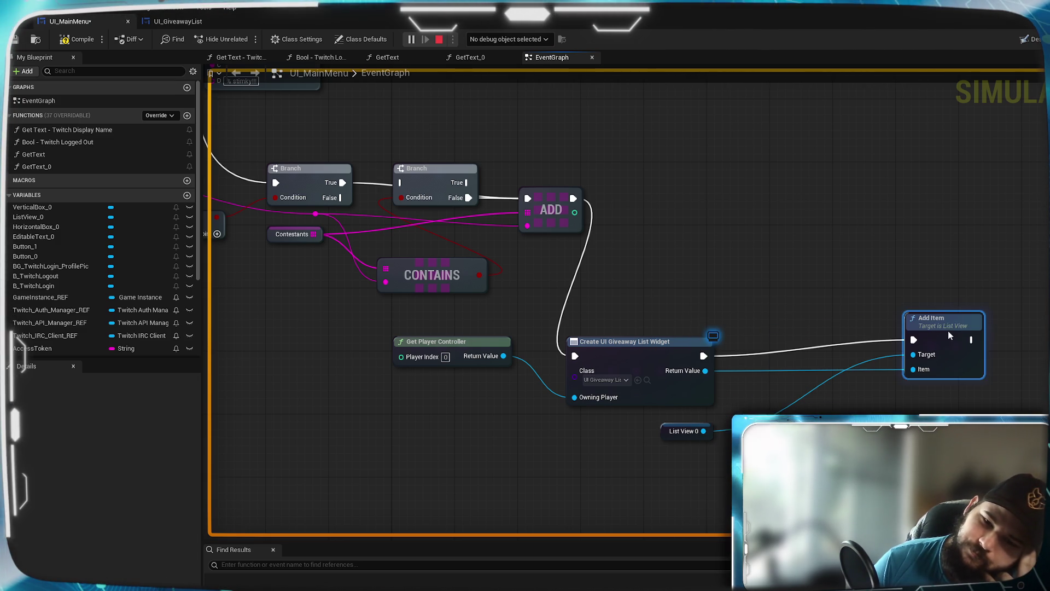
Step: Check the Contestant variable's settings in UI_GiveawayList, then compile UI_MainMenu
left_click(182, 23)
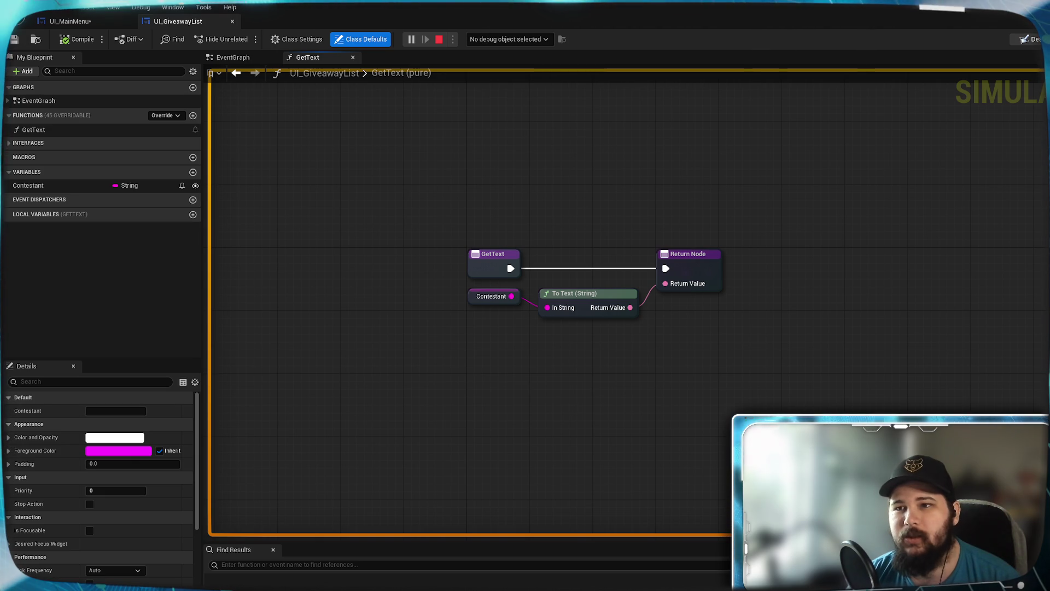
left_click(94, 185)
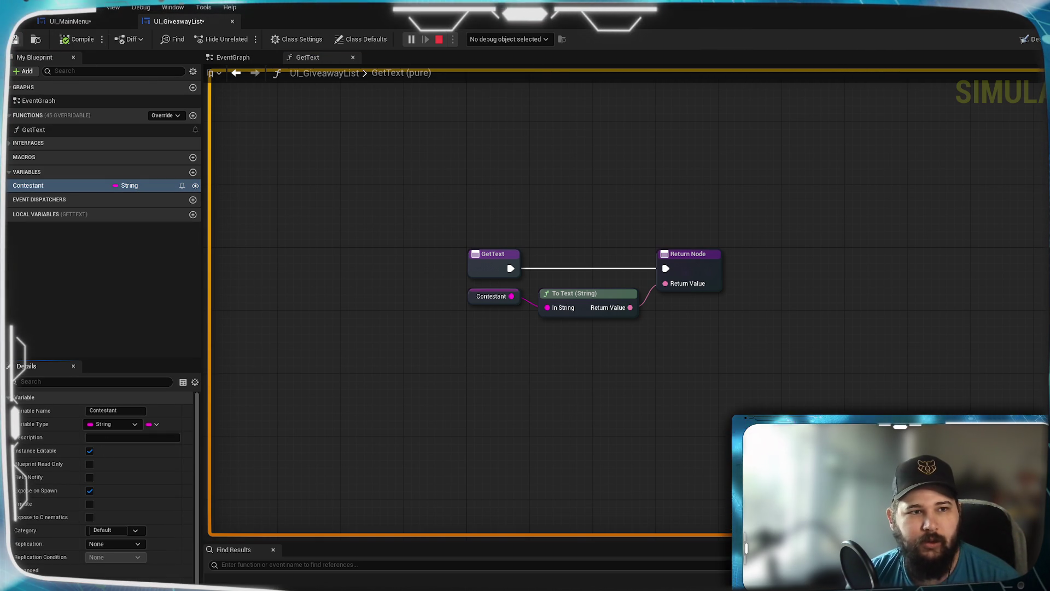
left_click(47, 24)
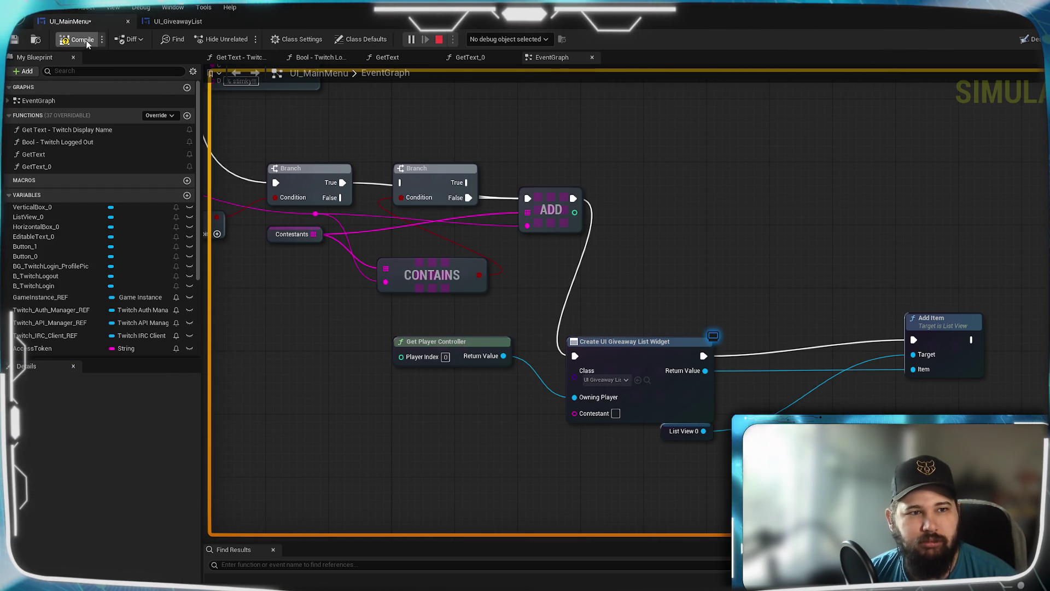
left_click(15, 40)
Step: Add an Add to Viewport node for the created widget, chained between widget creation and Add Item
left_click_drag(525, 445, 489, 384)
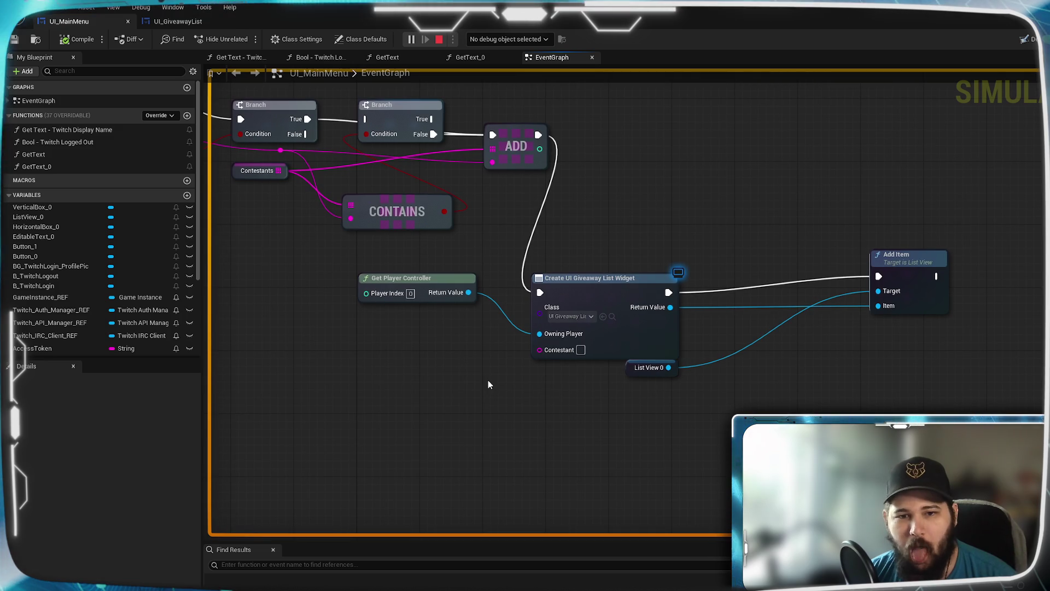
left_click_drag(521, 416, 458, 421)
left_click_drag(606, 311, 687, 392)
type("add to vi")
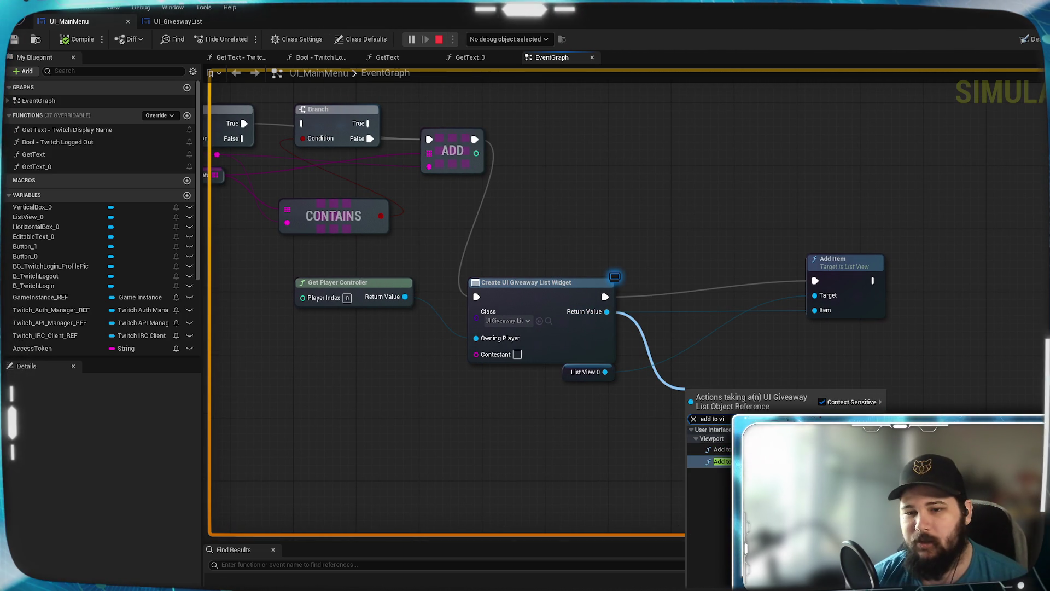
key("Return")
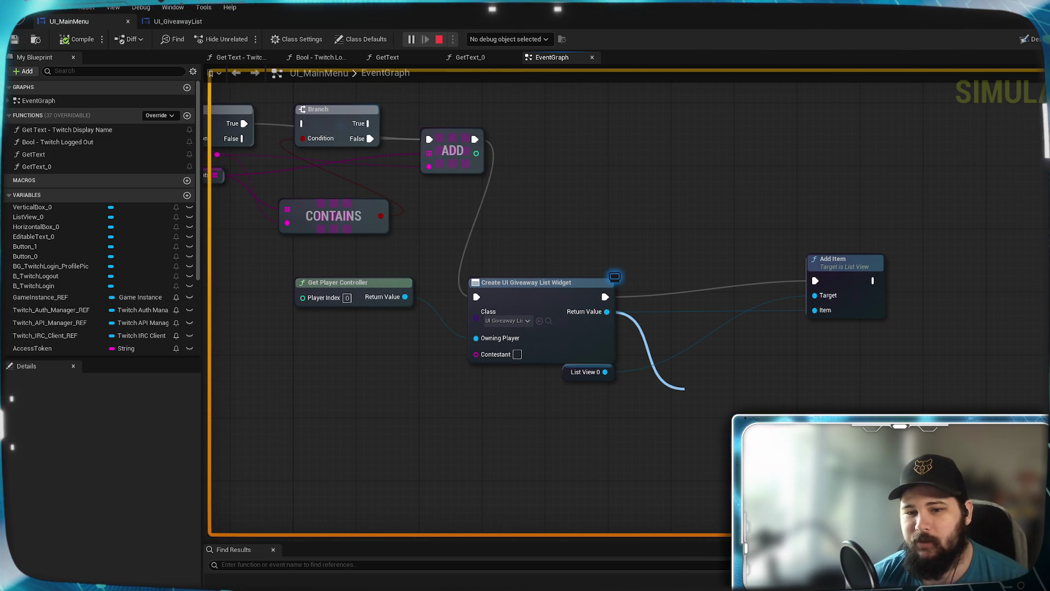
mouse_move(732, 402)
left_mouse_down()
mouse_move(740, 379)
mouse_move(720, 371)
left_mouse_up()
left_click_drag(605, 296, 695, 383)
left_click_drag(764, 384, 815, 281)
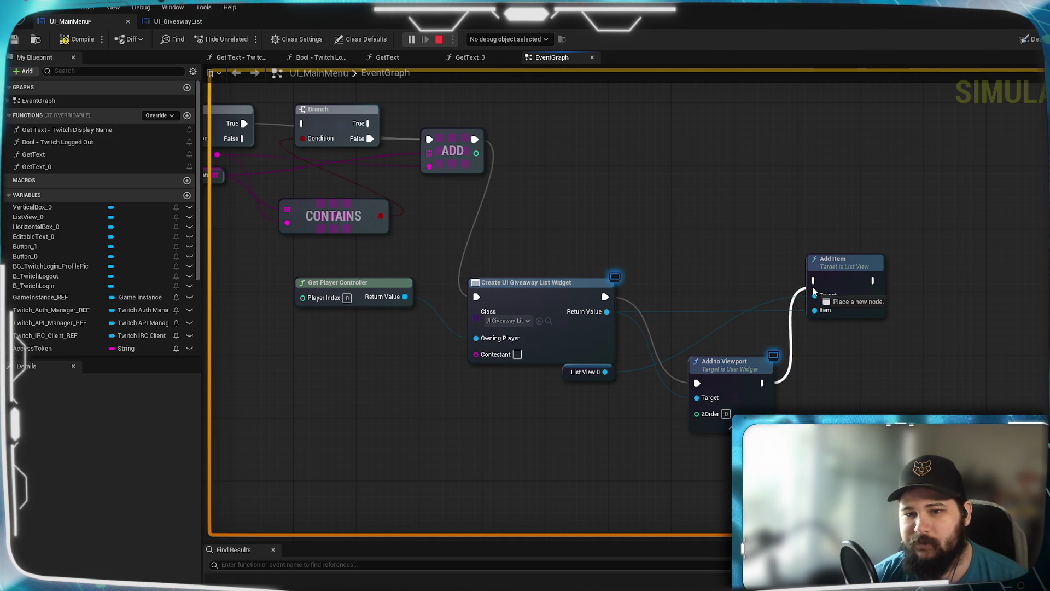
Step: Wire the contestant name into the widget's Contestant input, then compile and save
left_click_drag(270, 194, 457, 236)
left_click_drag(405, 197, 663, 395)
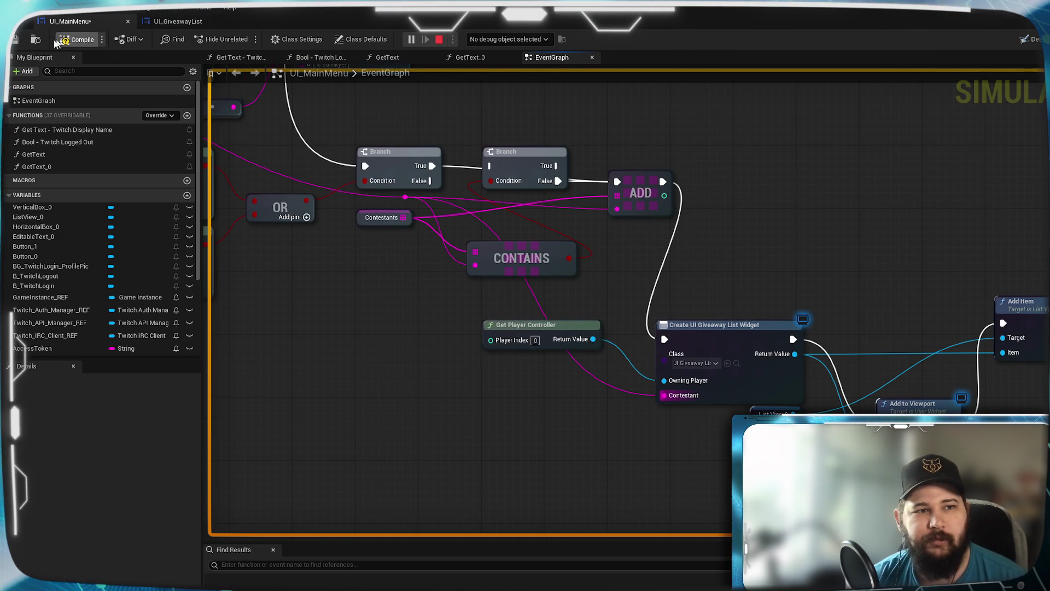
left_click(21, 39)
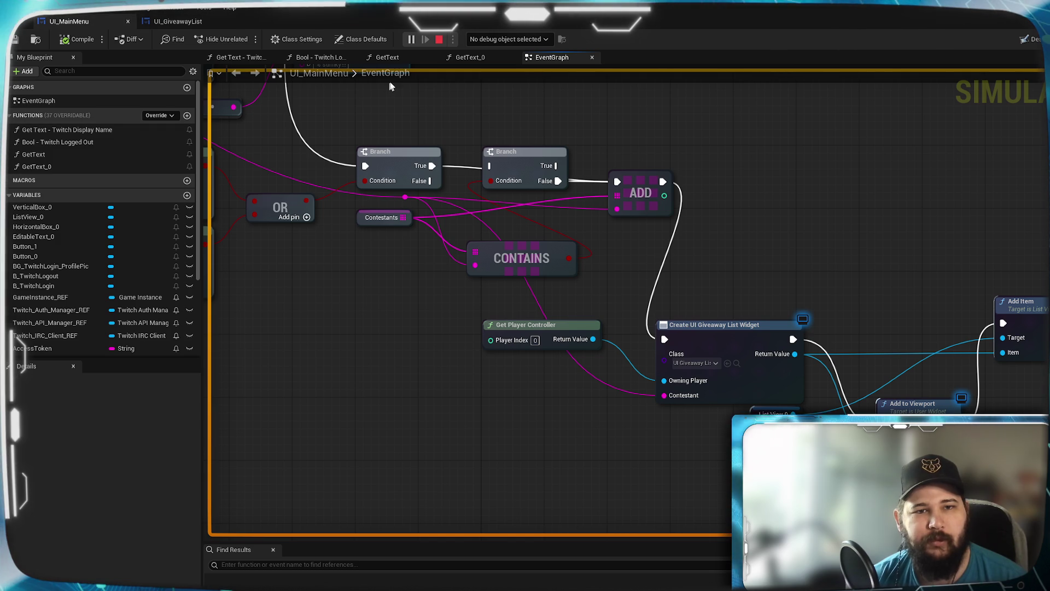
left_click(439, 40)
left_click(411, 39)
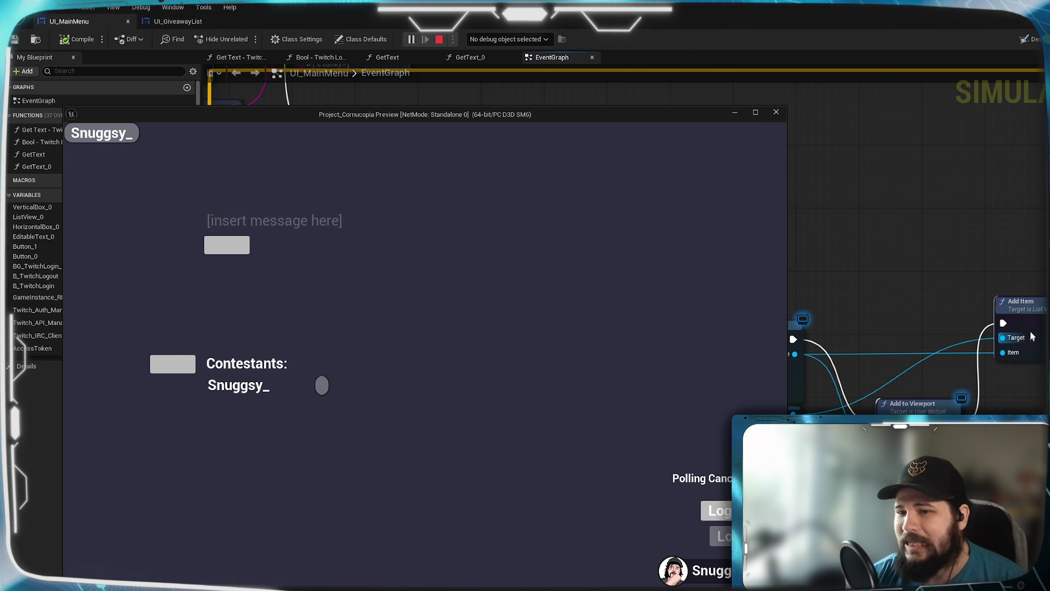
key("Escape")
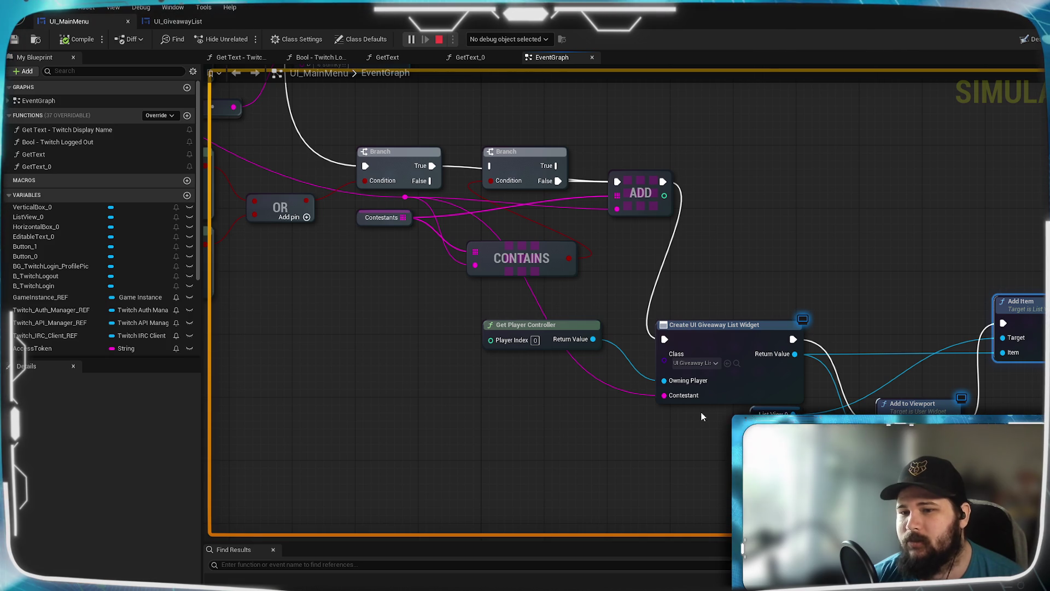
left_click(774, 411)
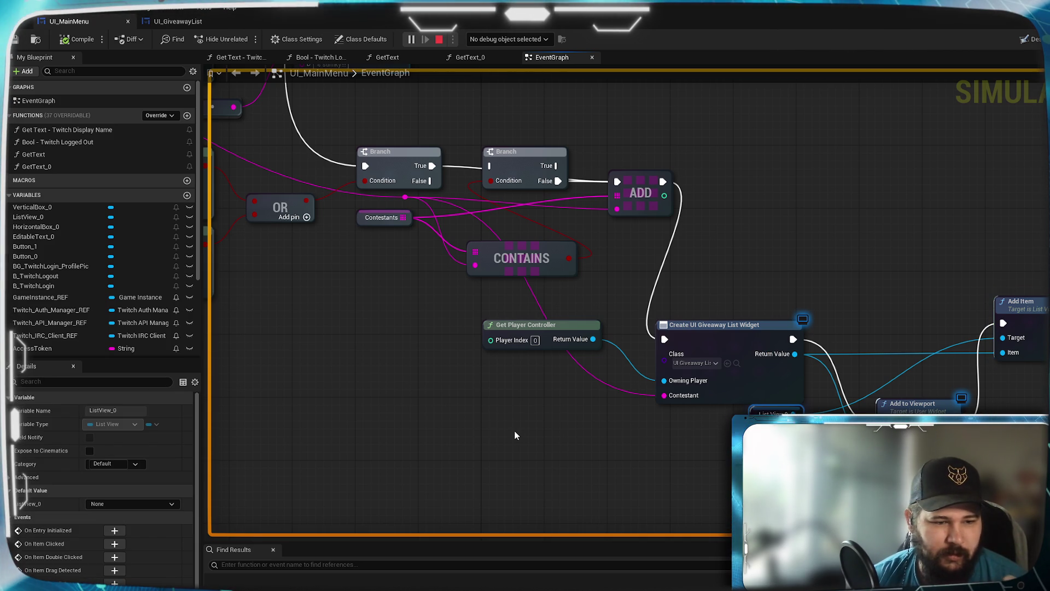
left_click(126, 503)
left_click(126, 503)
left_click(8, 478)
left_click(8, 478)
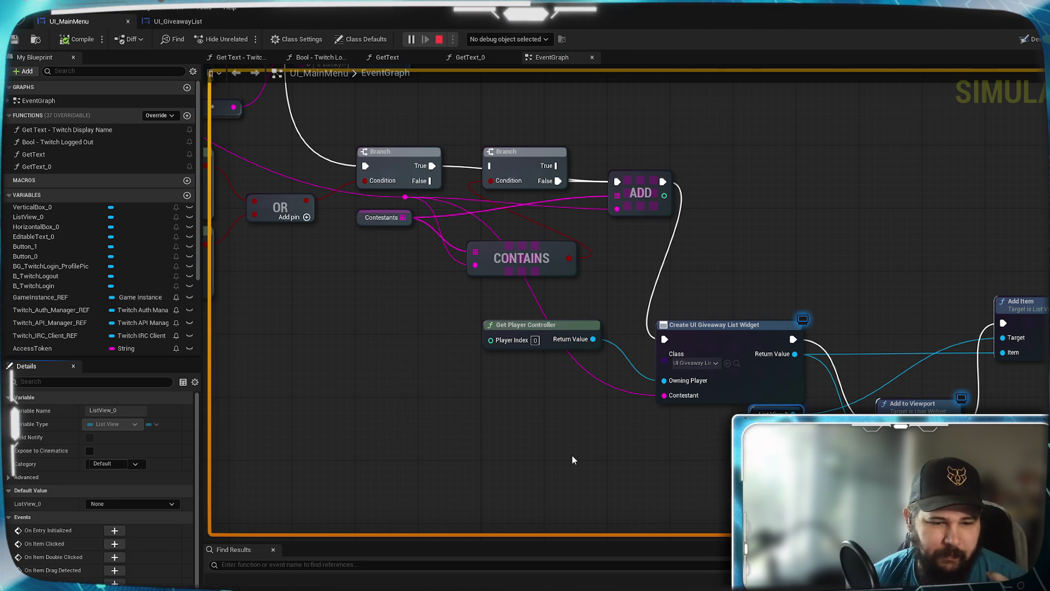
scroll(51, 559, "down", 3)
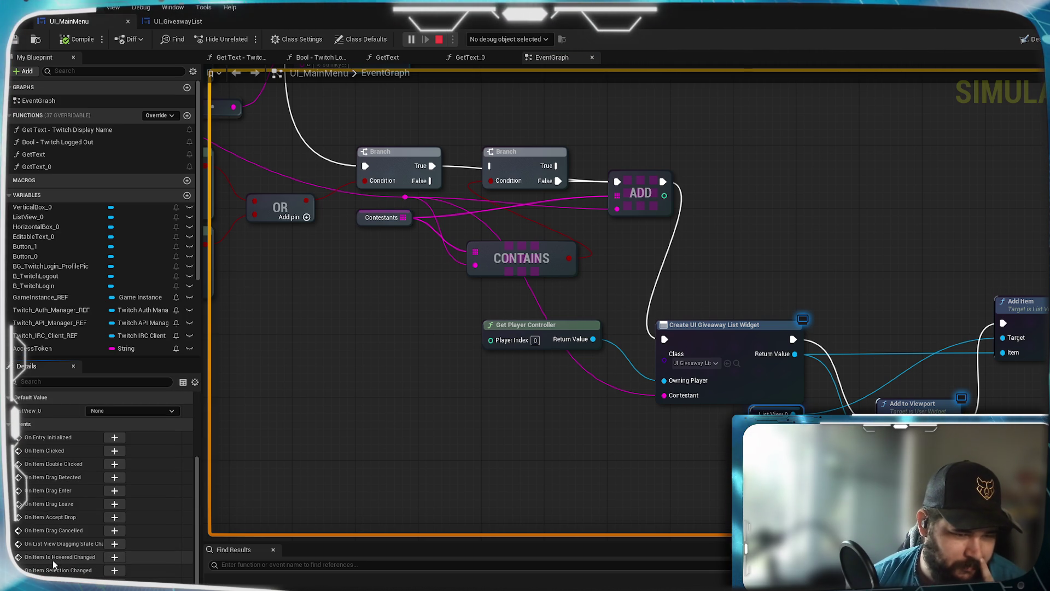
left_click_drag(685, 471, 363, 479)
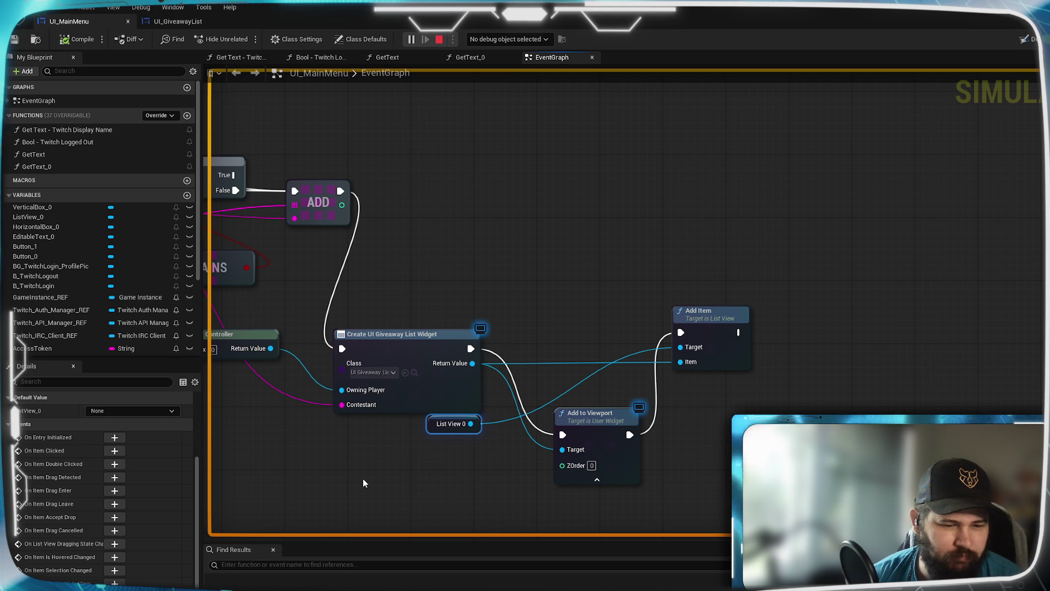
left_click_drag(470, 424, 743, 403)
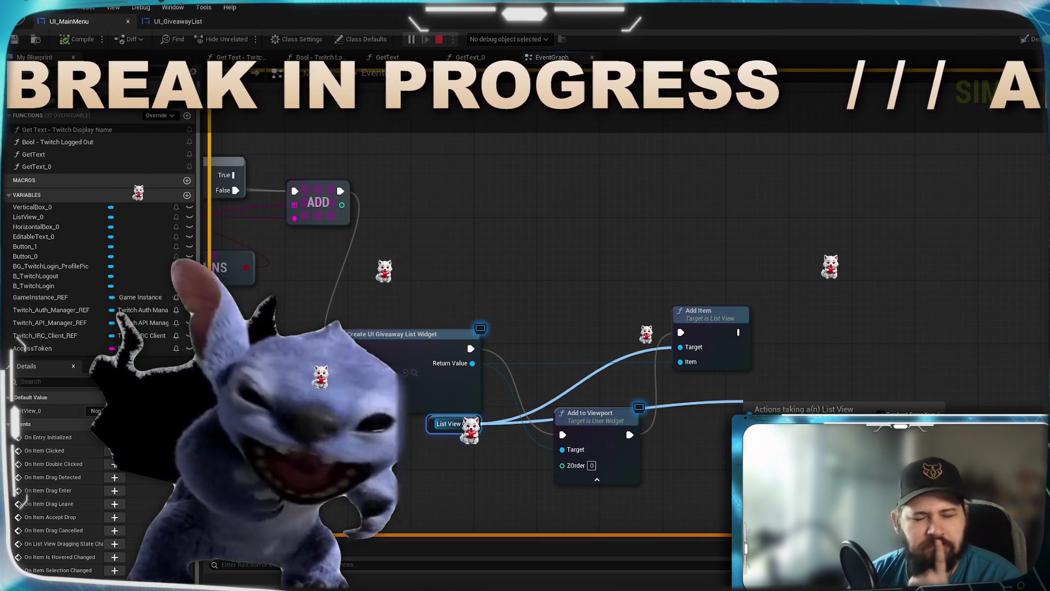
left_click(862, 357)
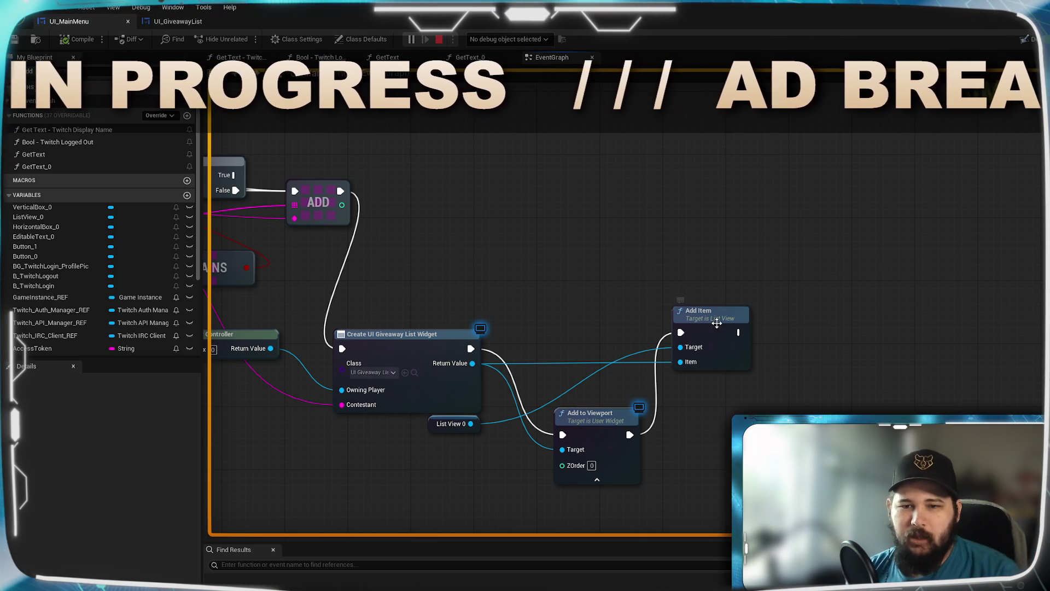
left_click_drag(718, 330, 726, 331)
left_click_drag(619, 281, 867, 241)
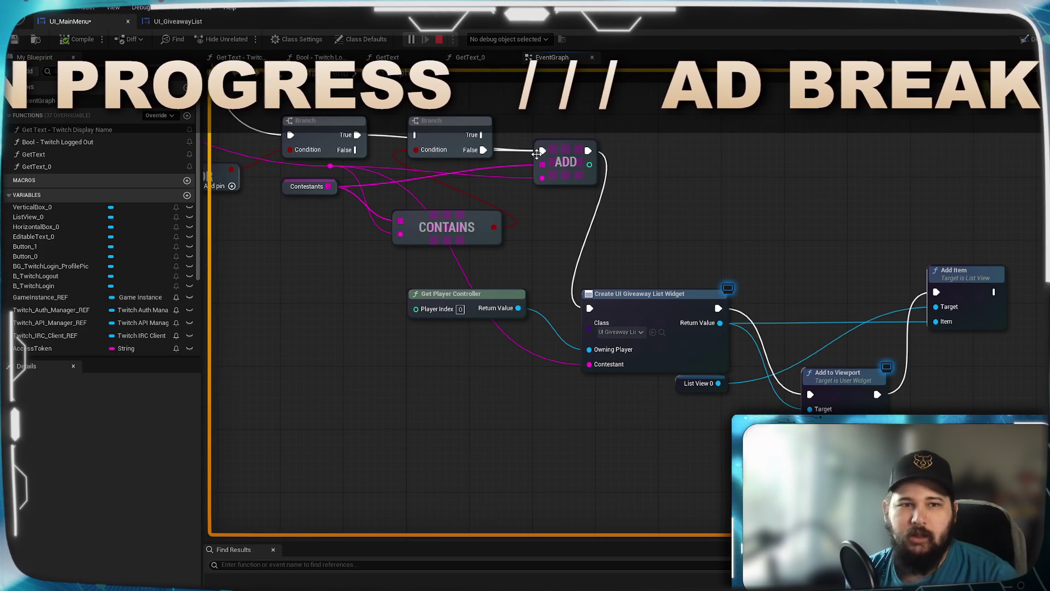
key("ctrl+s")
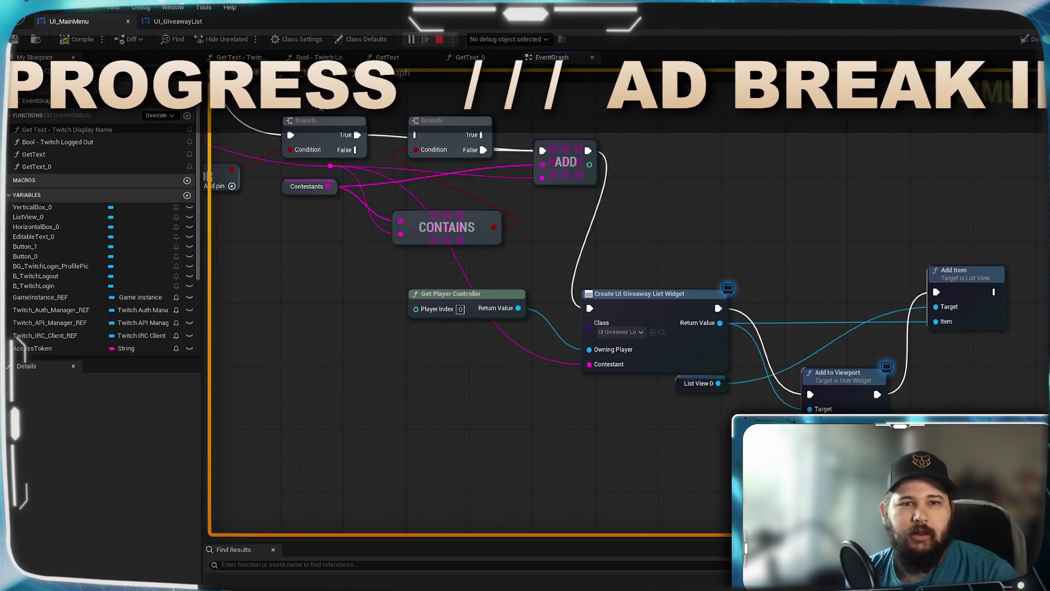
left_click_drag(779, 236, 719, 234)
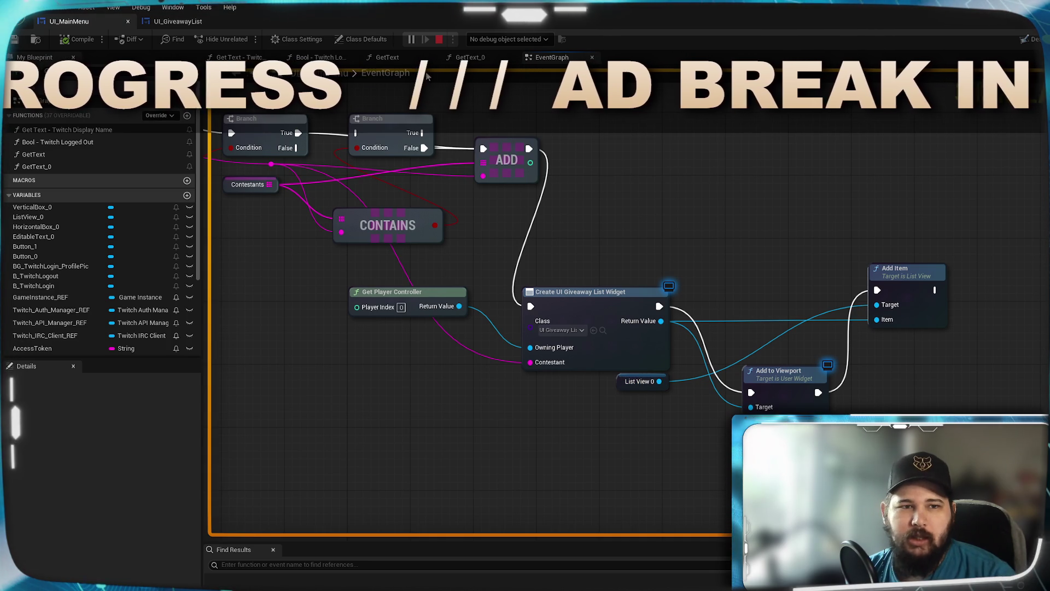
left_click(1028, 39)
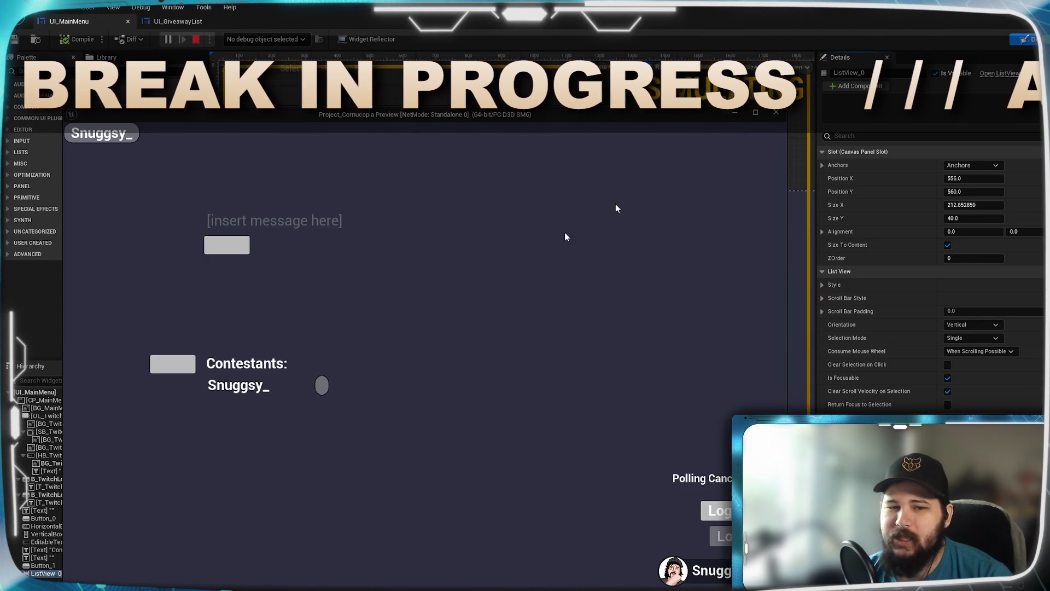
Step: Minimize the game preview to return to the UI_MainMenu Designer with ListView_0 selected
left_click(736, 114)
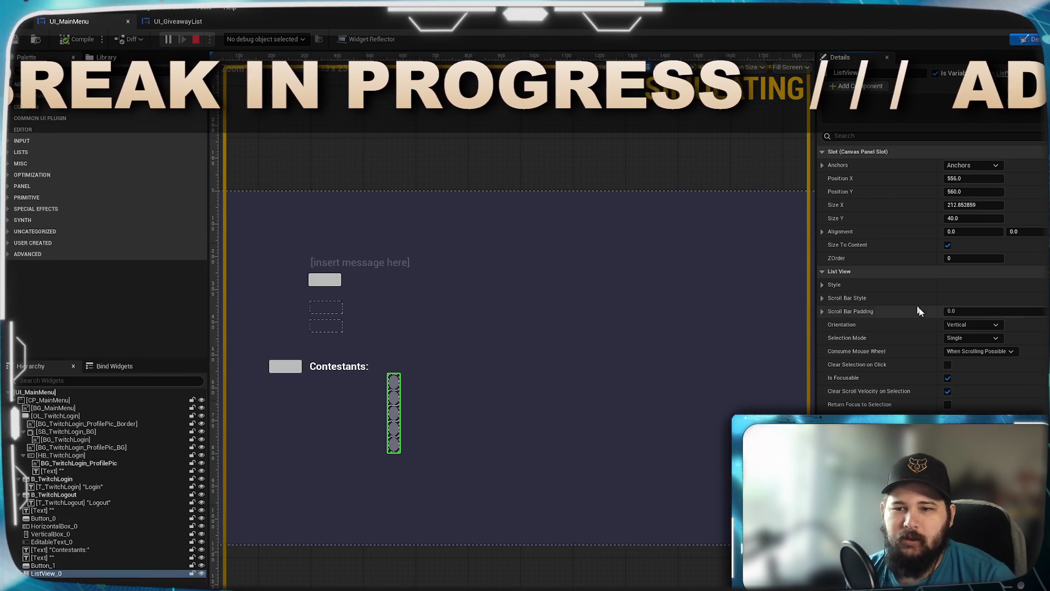
Step: Toggle ListView_0's Size To Content off and back on
scroll(890, 315, "down", 1)
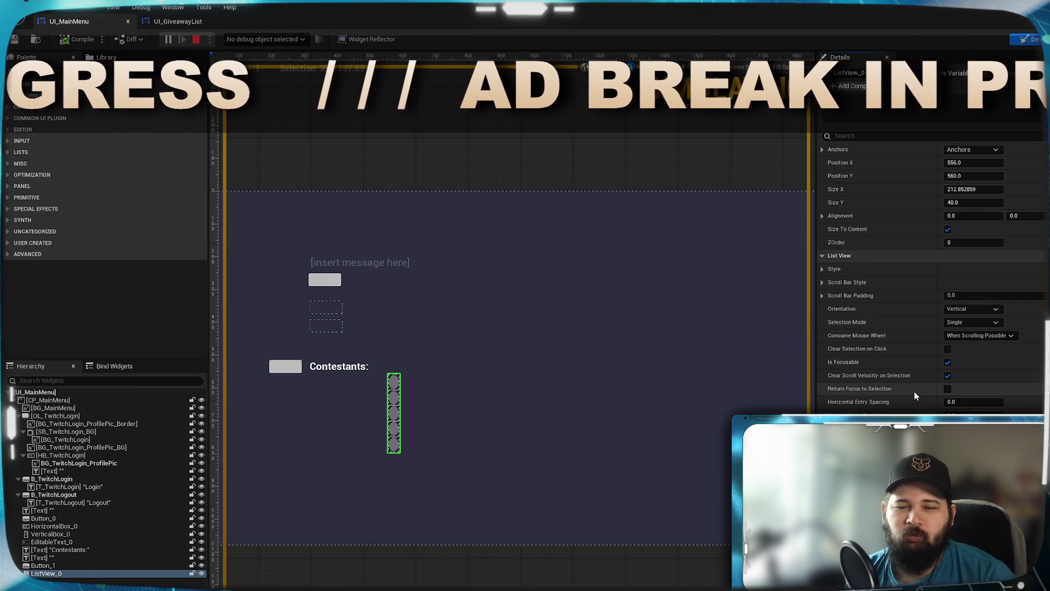
scroll(914, 391, "down", 3)
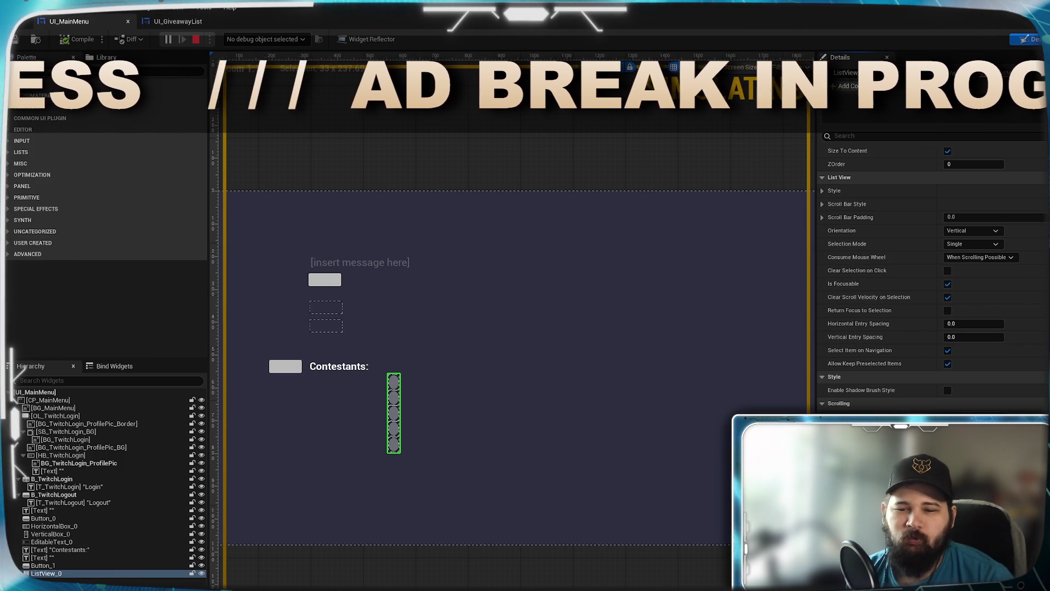
scroll(930, 273, "up", 3)
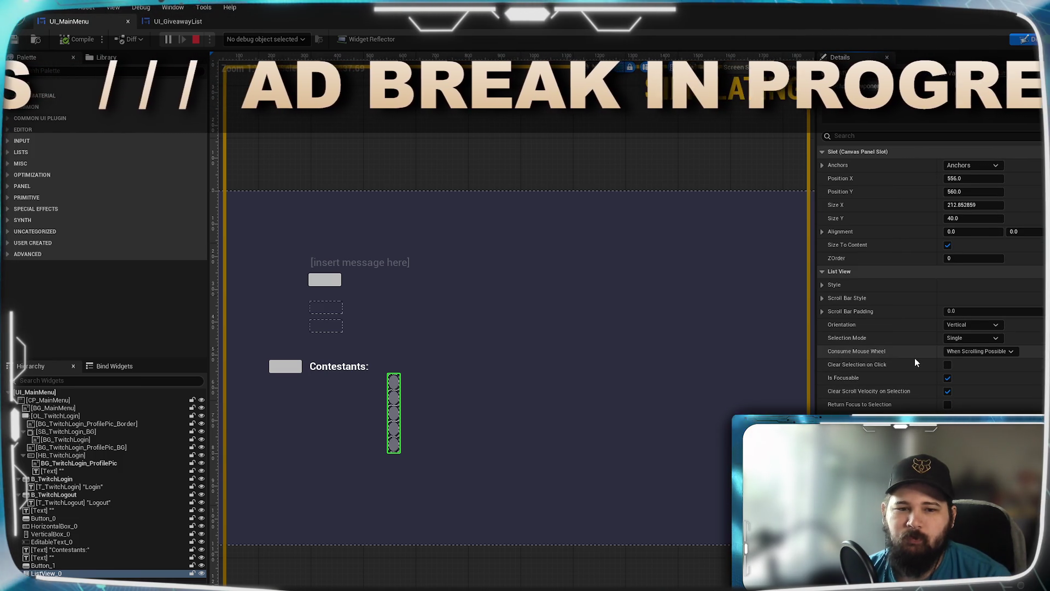
left_click(947, 246)
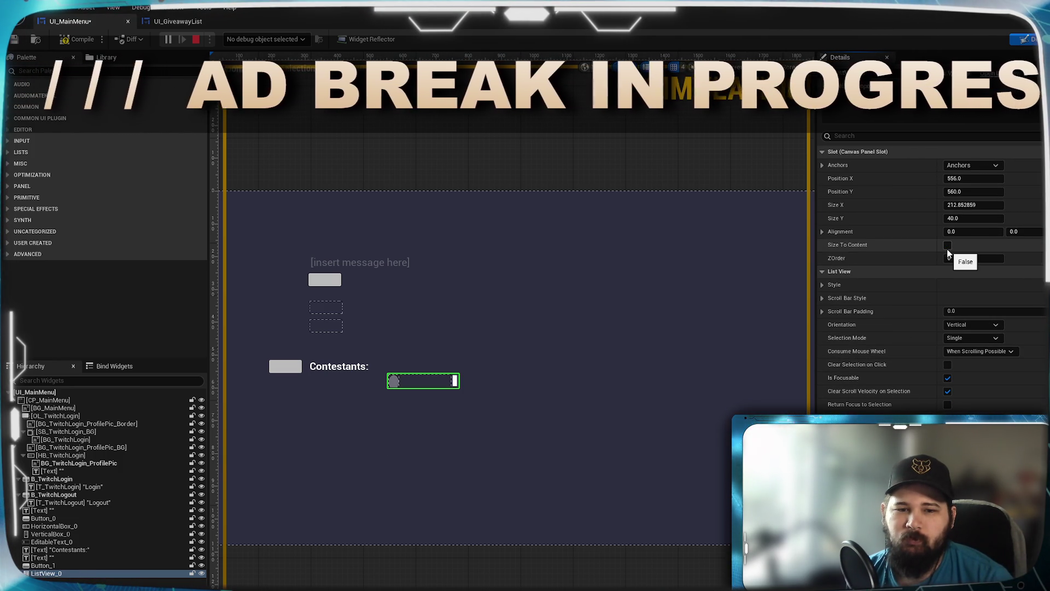
left_click(947, 246)
Step: Scroll through ListView_0's Details to review its Entry Widget Class setting
scroll(930, 338, "down", 5)
scroll(929, 338, "down", 3)
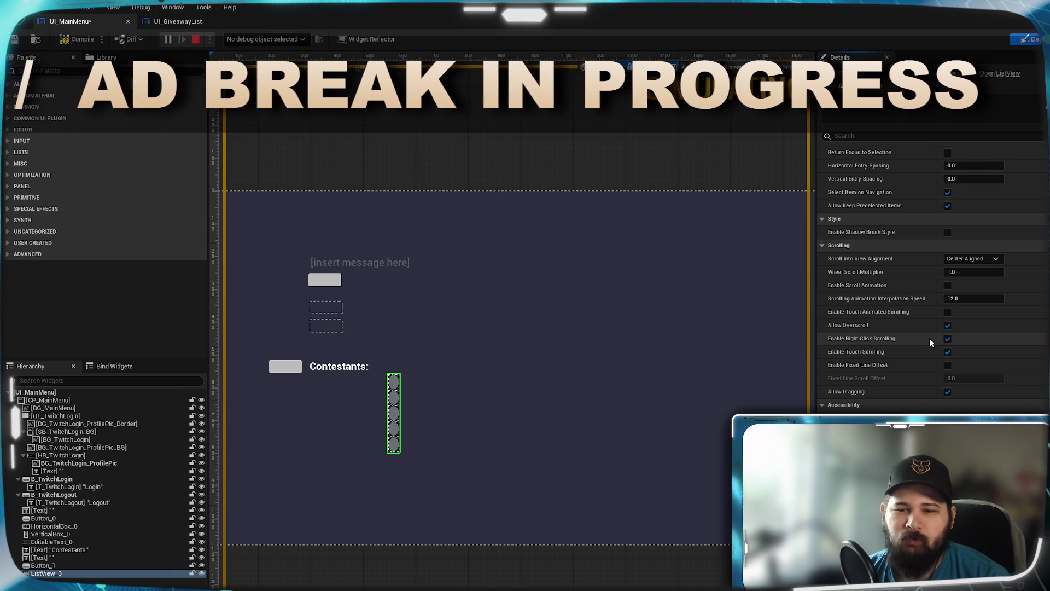
scroll(930, 338, "down", 1)
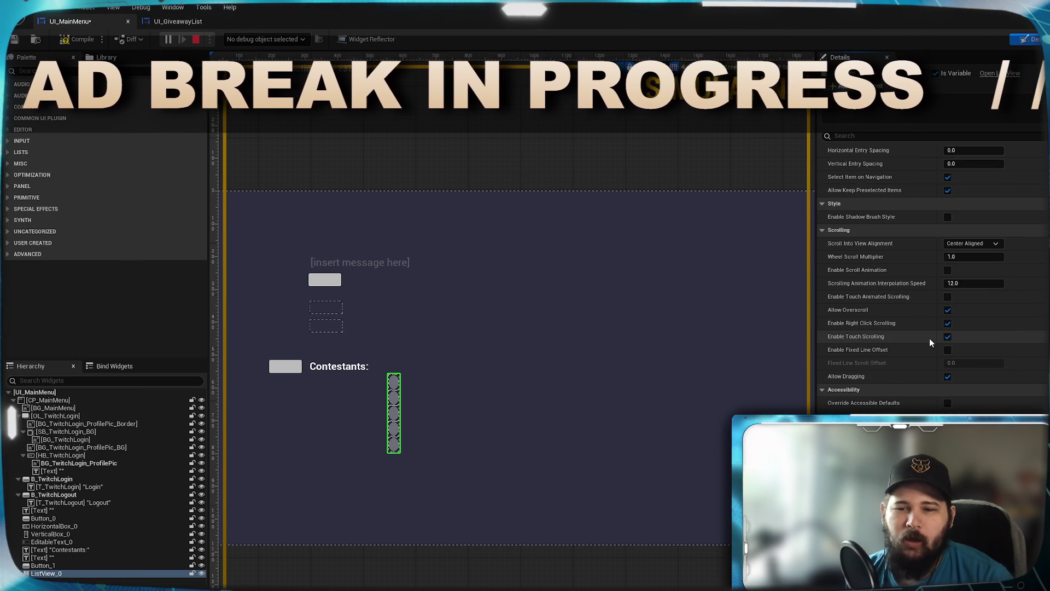
scroll(930, 338, "down", 1)
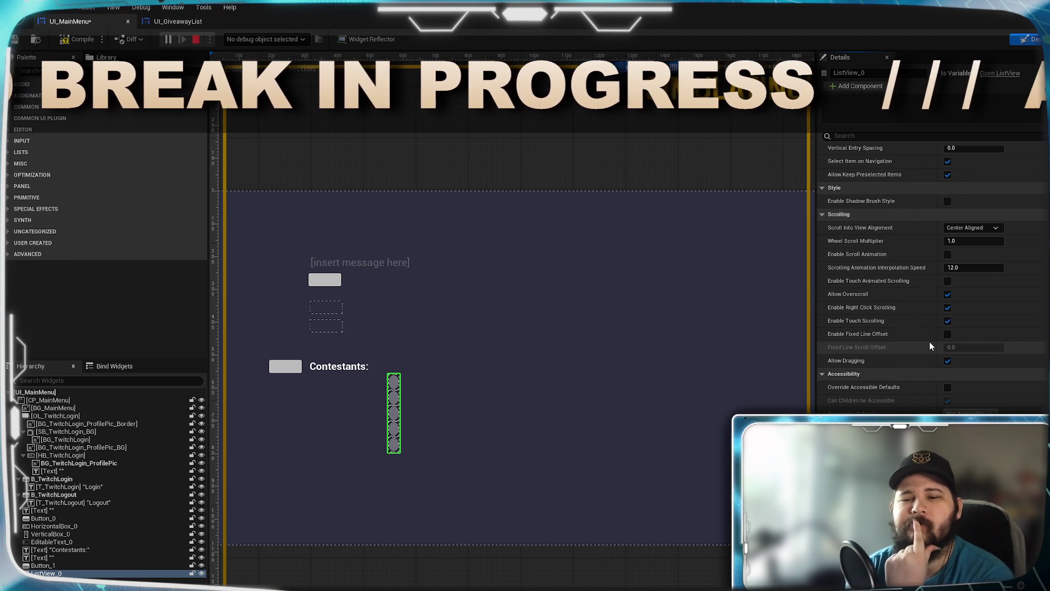
scroll(930, 342, "down", 4)
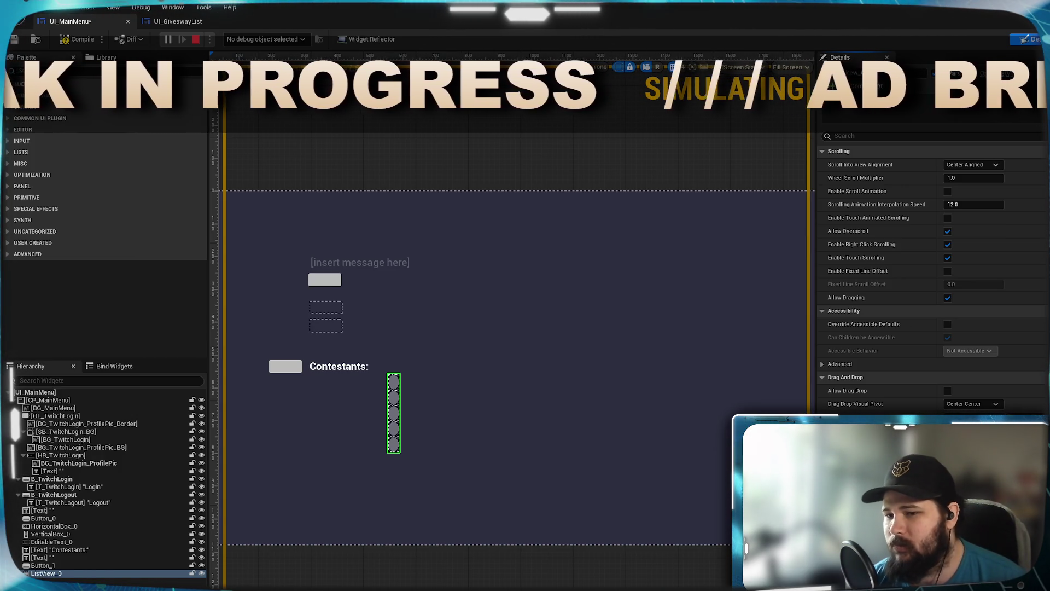
scroll(930, 307, "down", 3)
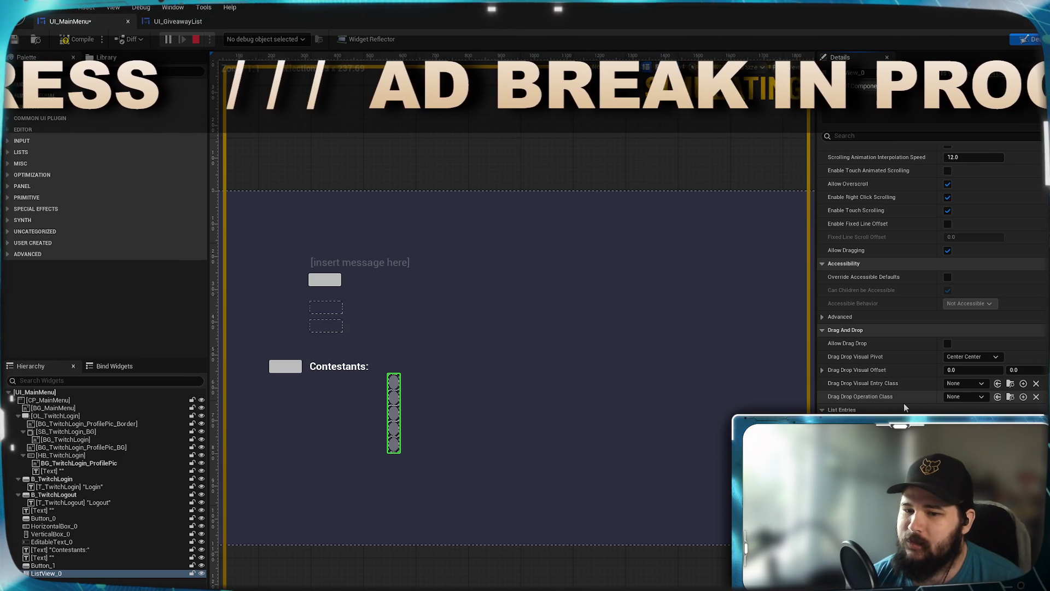
scroll(904, 406, "down", 1)
scroll(903, 406, "down", 3)
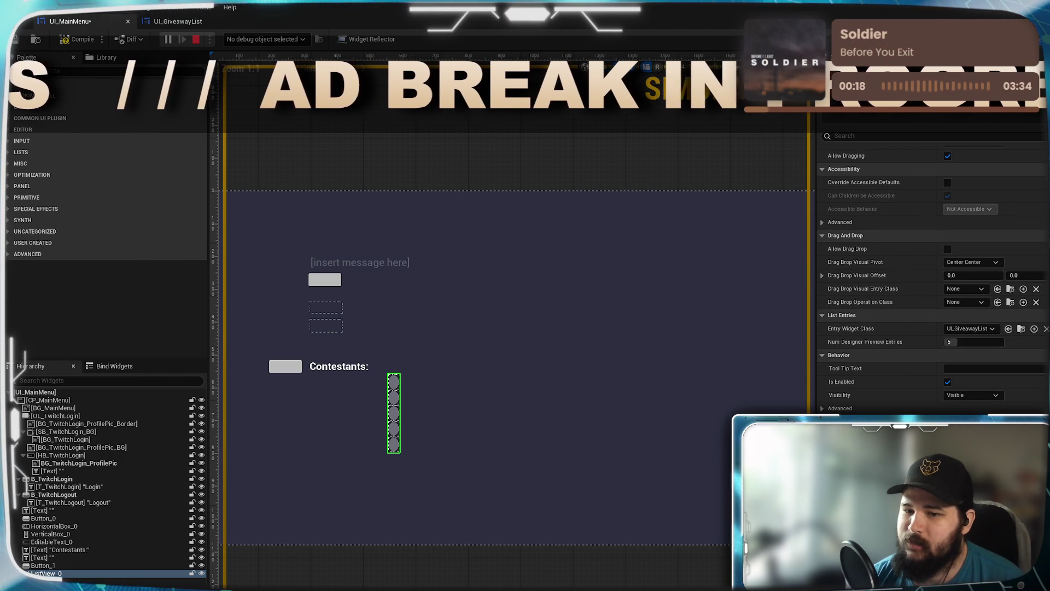
scroll(903, 402, "down", 2)
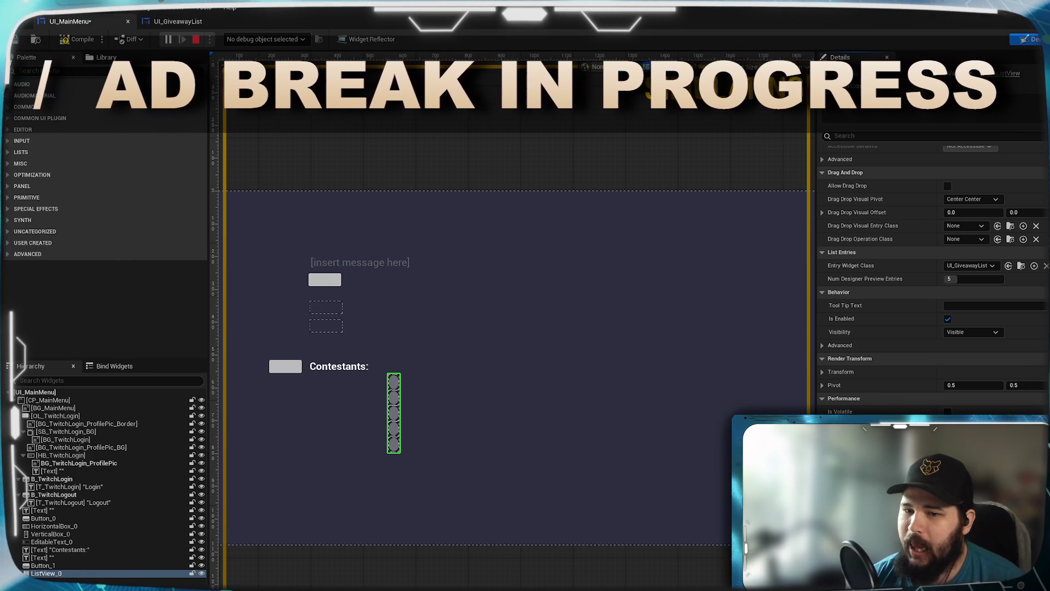
scroll(930, 274, "down", 2)
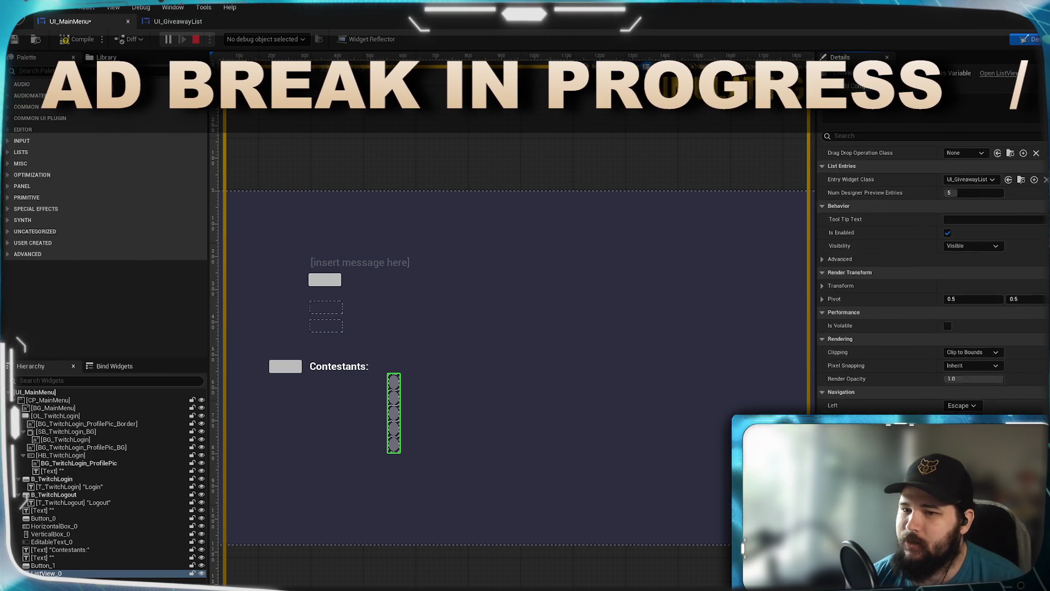
scroll(930, 273, "up", 4)
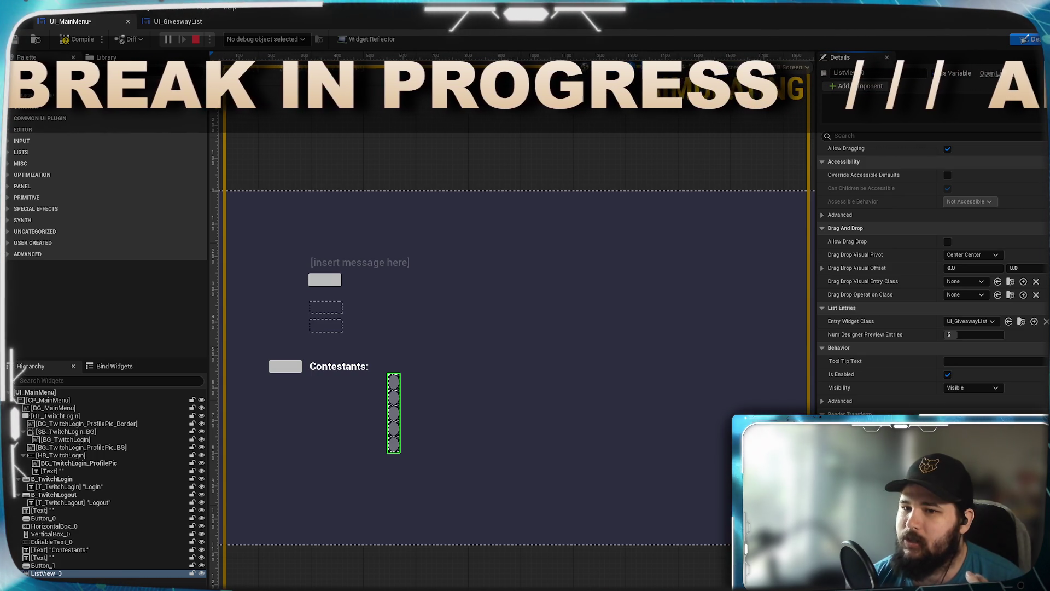
scroll(929, 274, "up", 1)
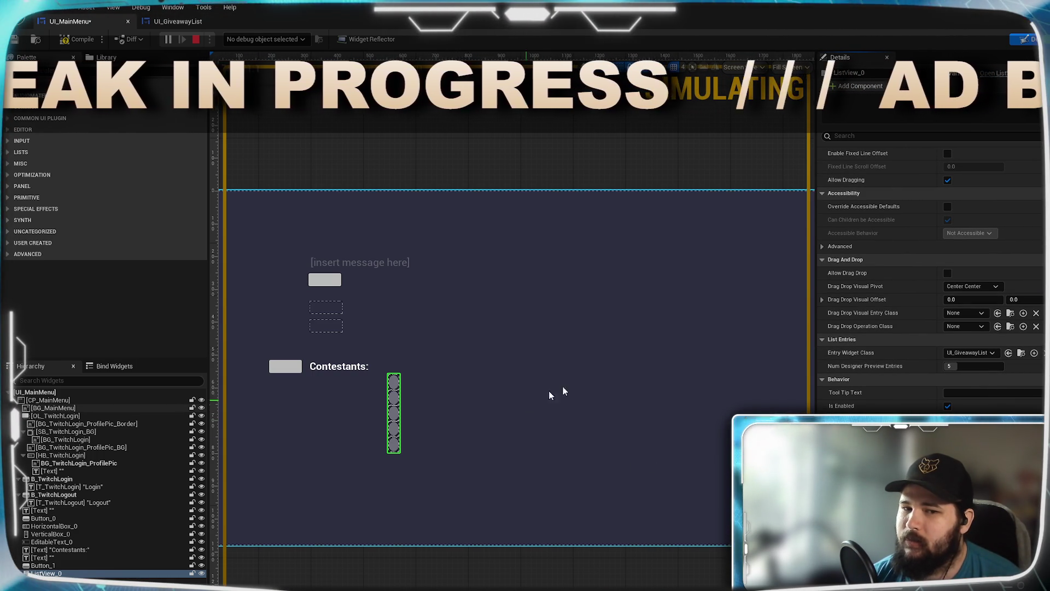
scroll(582, 383, "down", 1)
scroll(607, 375, "up", 4)
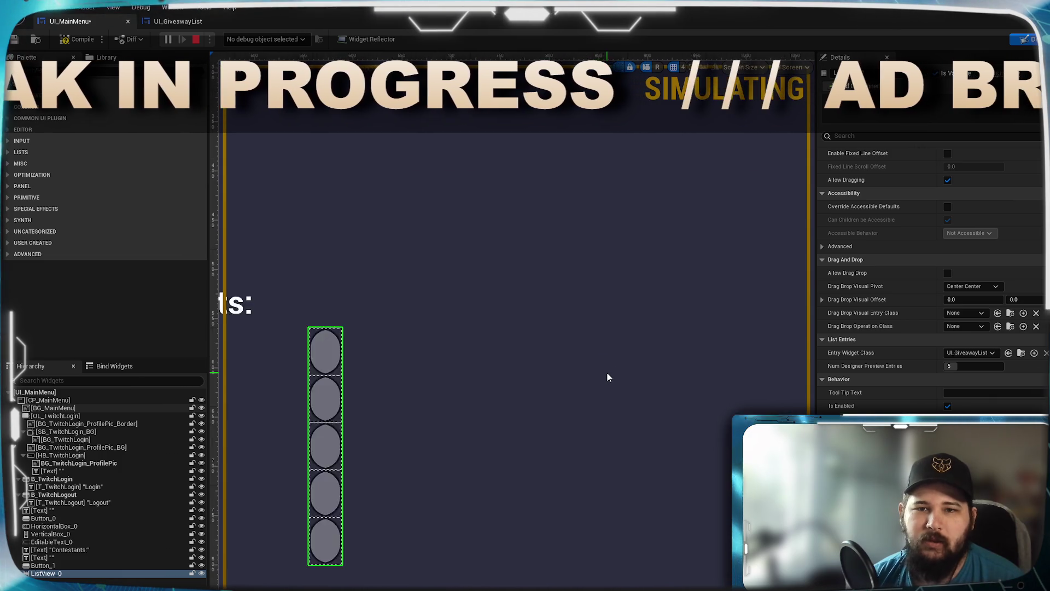
Step: Stop the running simulation, then compile and save UI_MainMenu
mouse_move(607, 372)
left_mouse_down()
mouse_move(733, 343)
mouse_move(704, 336)
left_mouse_up()
scroll(730, 343, "down", 1)
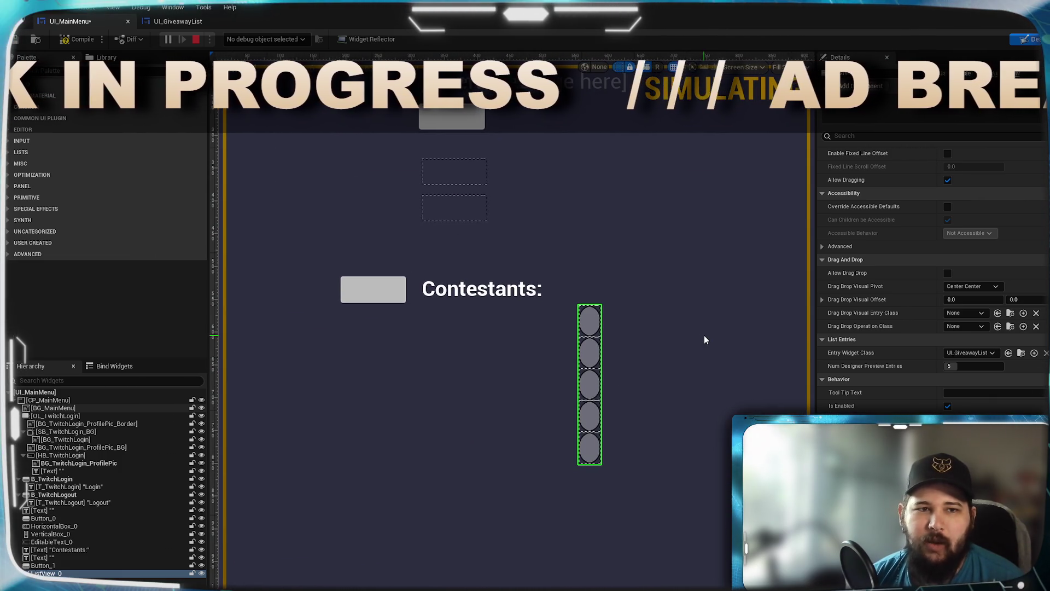
key("Escape")
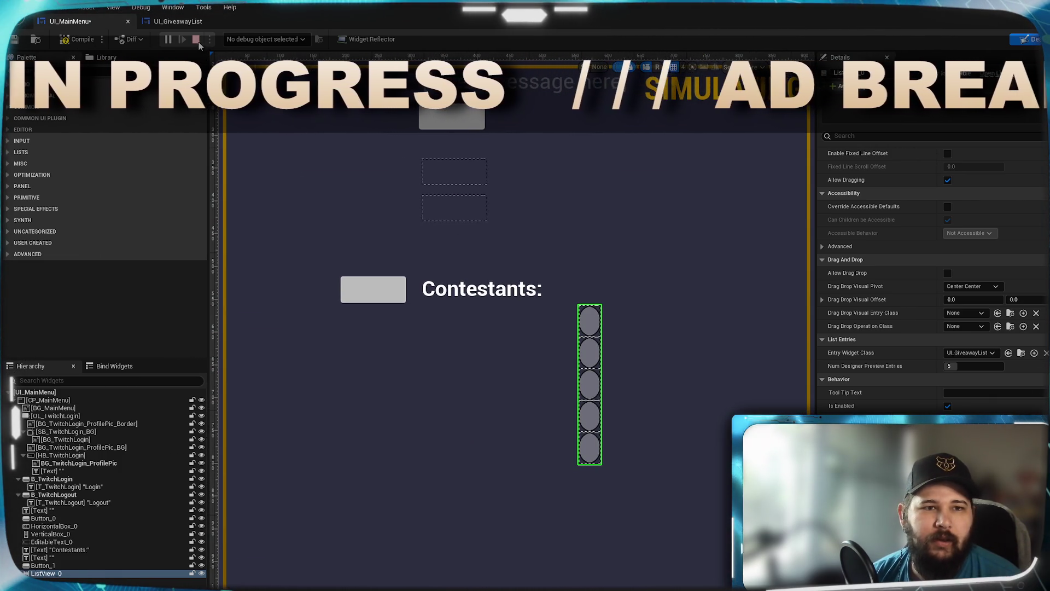
left_click(77, 39)
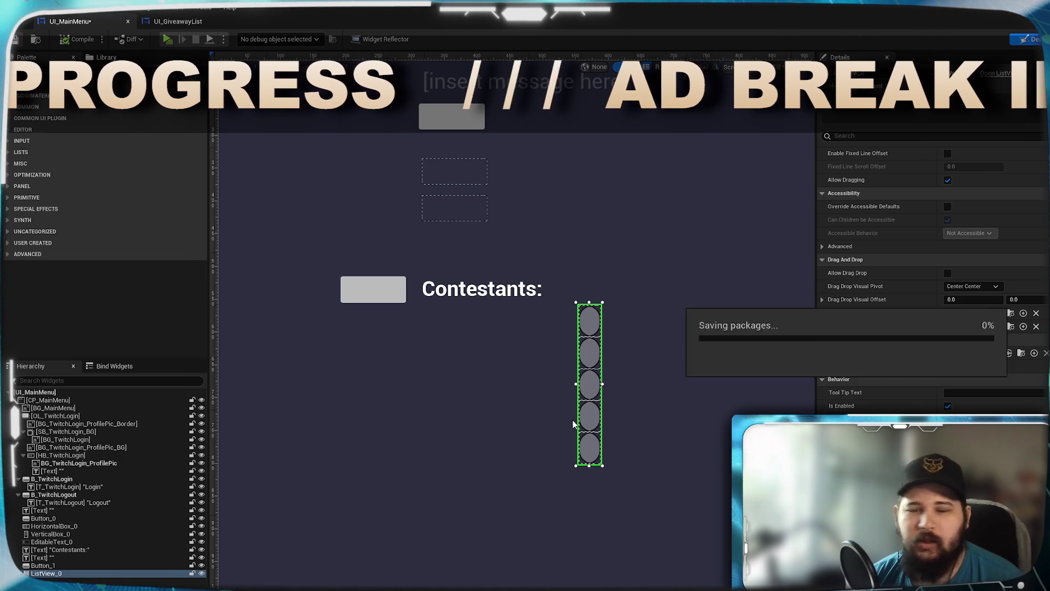
Step: Delete ListView_0 from UI_MainMenu, confirming the removal
left_click_drag(592, 354, 605, 374)
key("Delete")
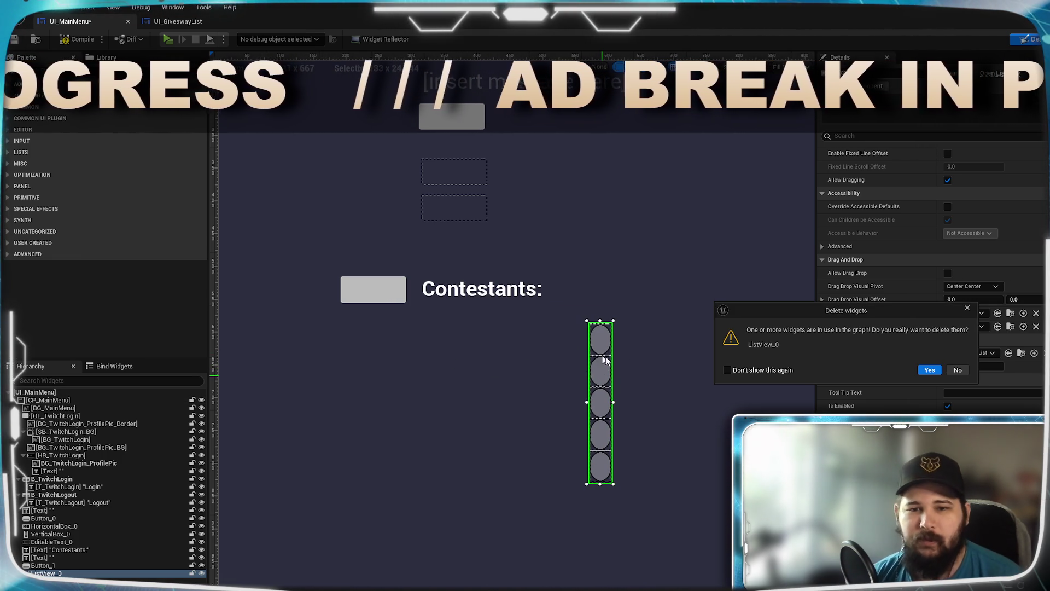
left_click(929, 370)
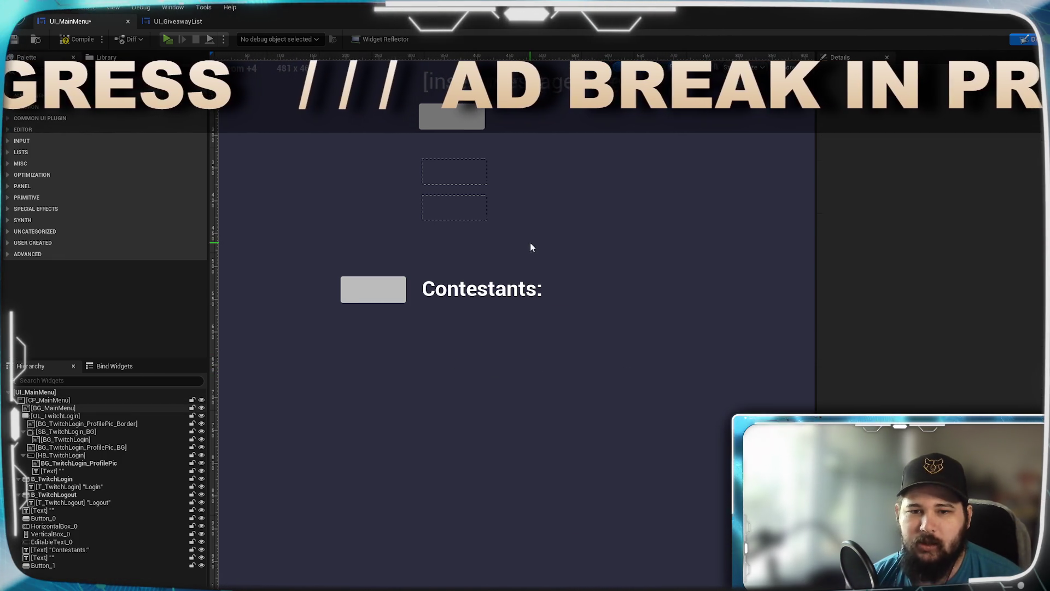
Step: Move VerticalBox_0 below and to the right of Contestants
left_click(451, 171)
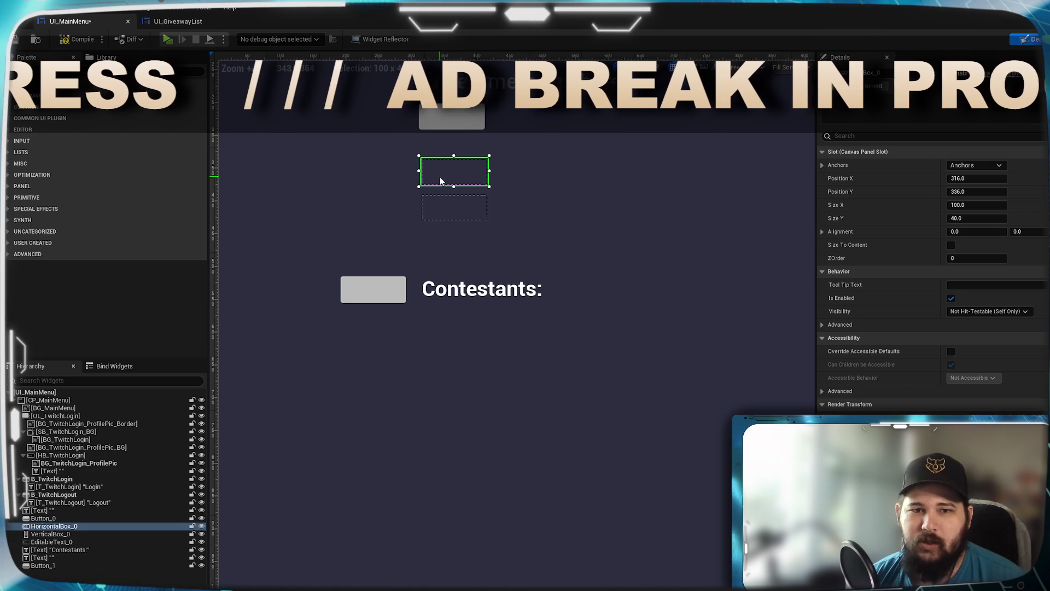
left_click(451, 213)
mouse_move(467, 213)
left_mouse_down()
mouse_move(469, 432)
mouse_move(633, 333)
left_mouse_up()
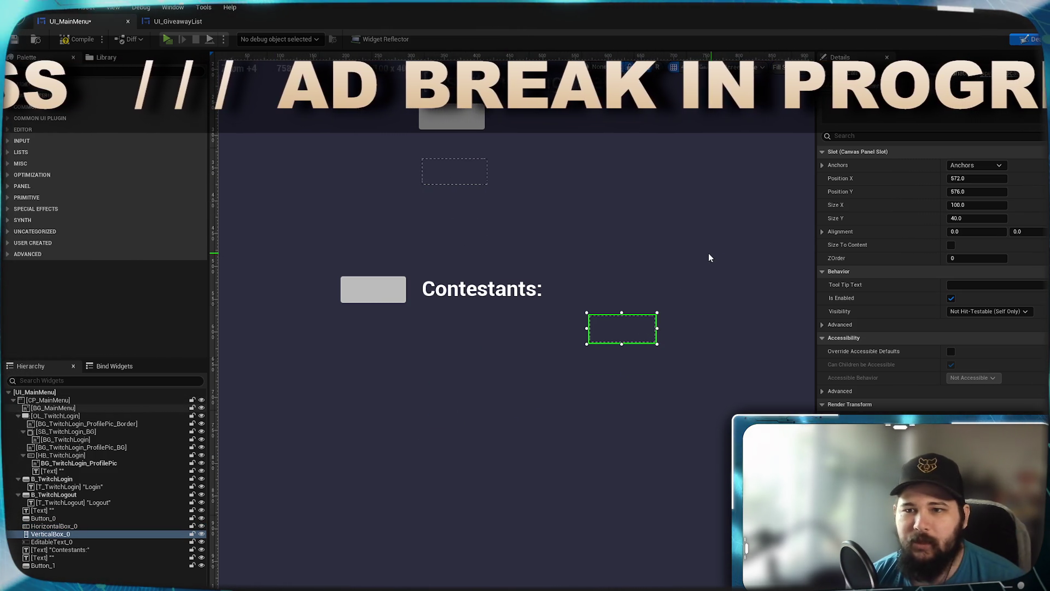
Step: Compile and save UI_MainMenu, then delete the broken Add Item node in the graph
left_click(77, 39)
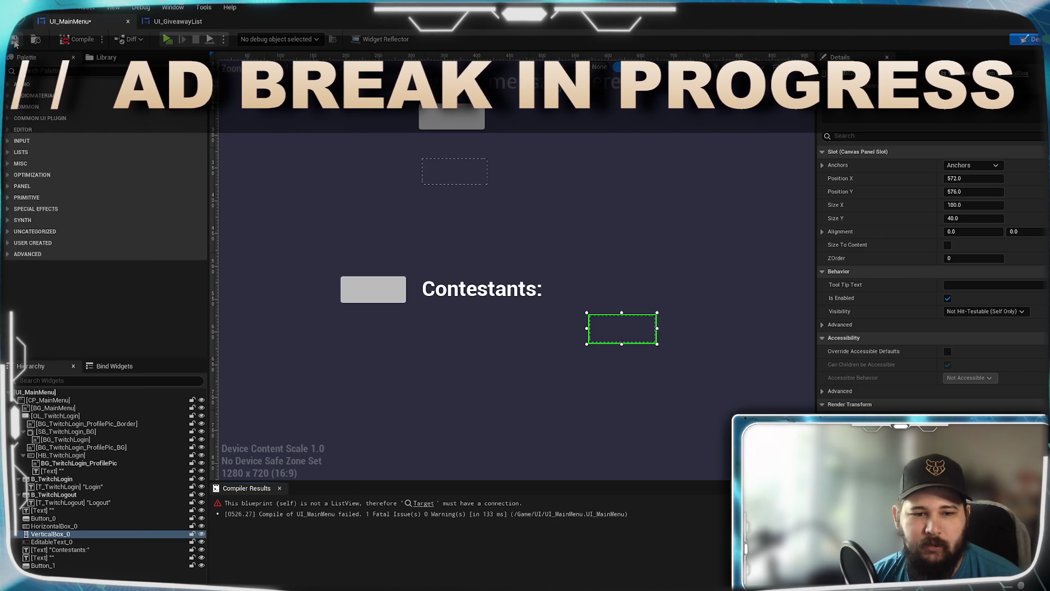
key("ctrl+s")
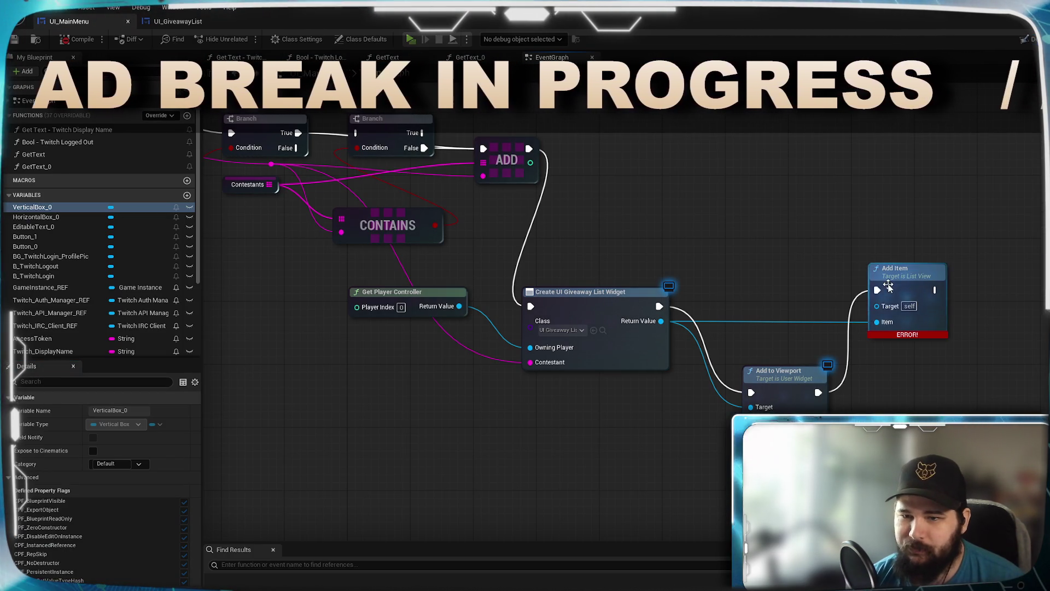
left_click(905, 268)
key("Delete")
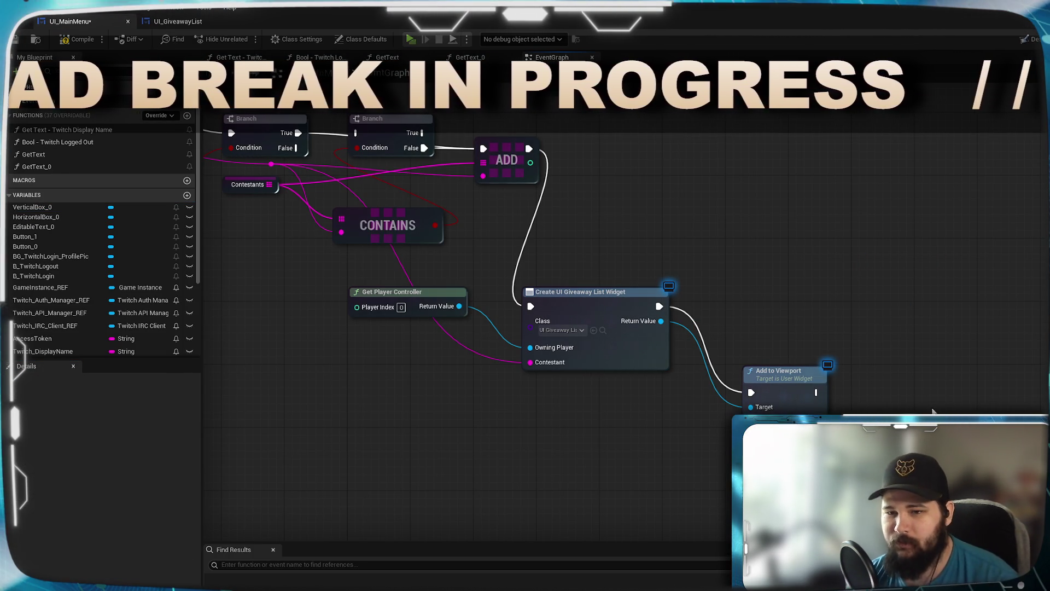
Step: Place a VerticalBox_0 getter in the event graph near the widget creation nodes
mouse_move(704, 373)
left_mouse_down()
mouse_move(755, 322)
mouse_move(701, 381)
left_mouse_up()
left_click_drag(656, 328, 708, 365)
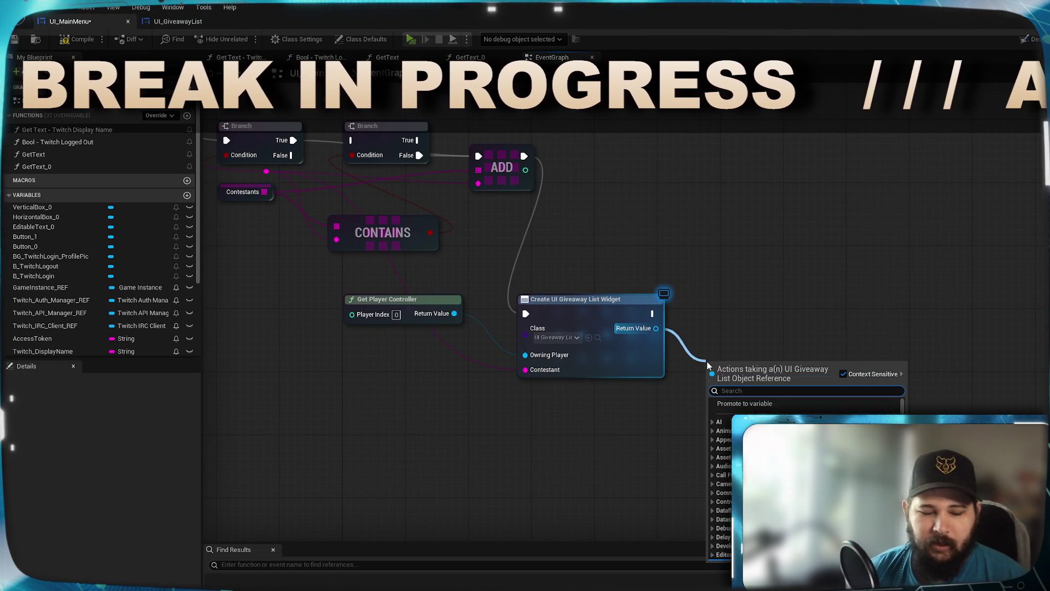
key("Escape")
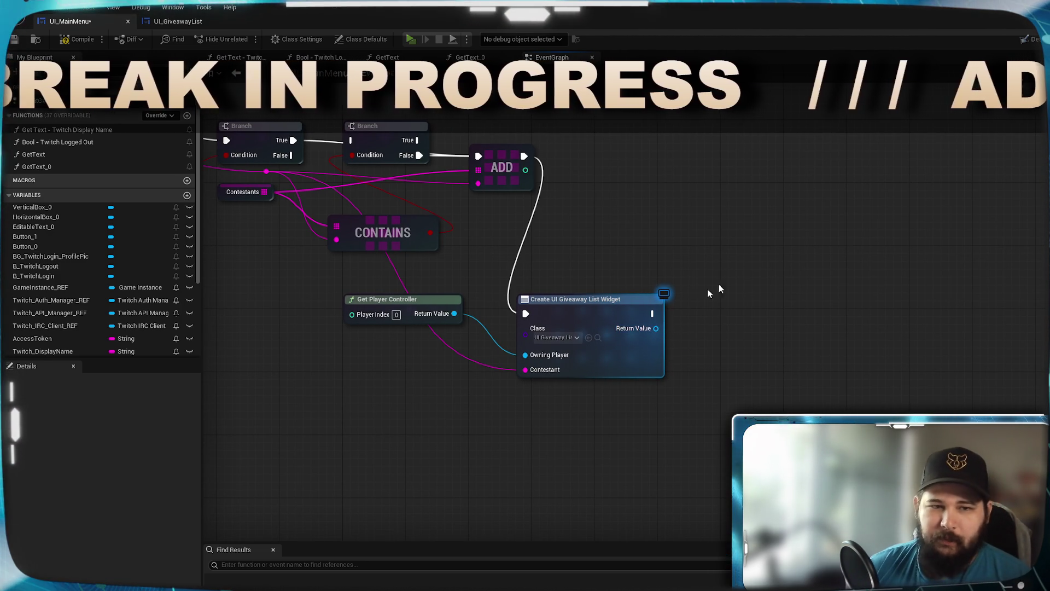
mouse_move(32, 207)
left_mouse_down()
mouse_move(731, 240)
mouse_move(790, 282)
left_mouse_up()
left_click(768, 256)
Step: Add an Add Child to Vertical Box node taking the created widget as Content, then Play
type("add")
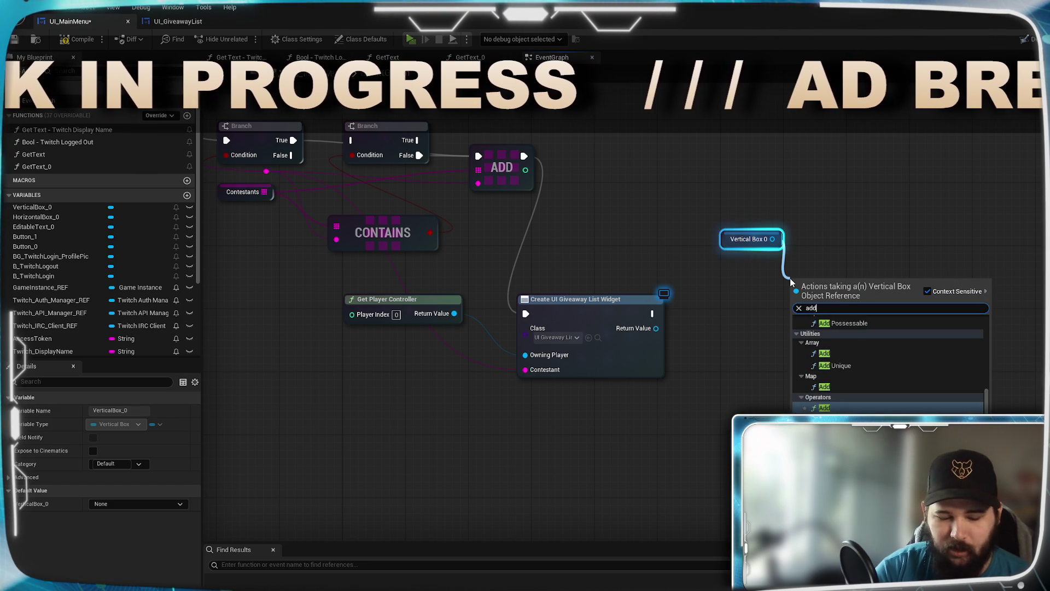
type(" child")
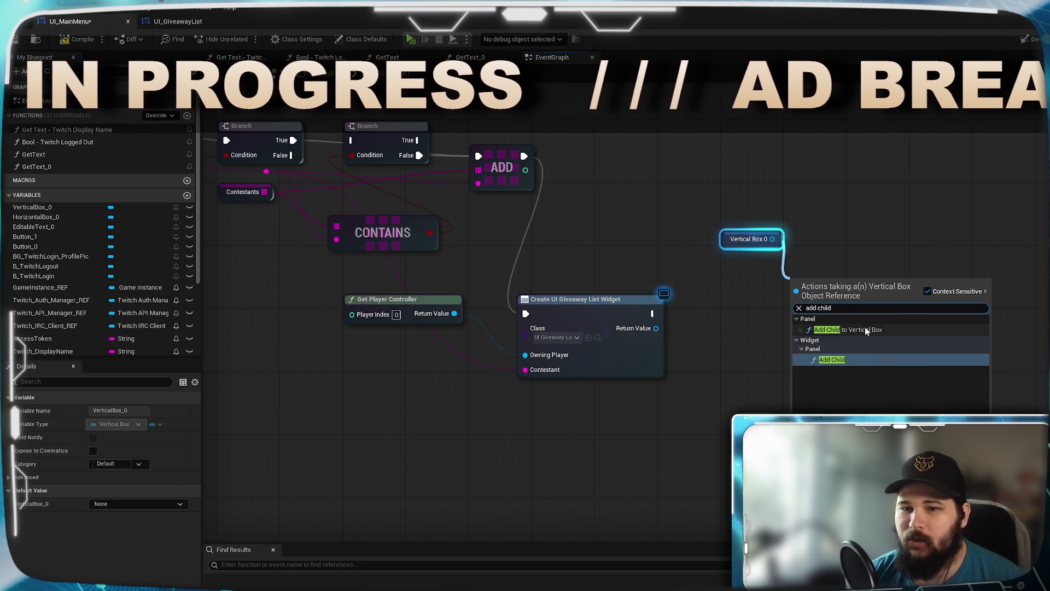
left_click(869, 358)
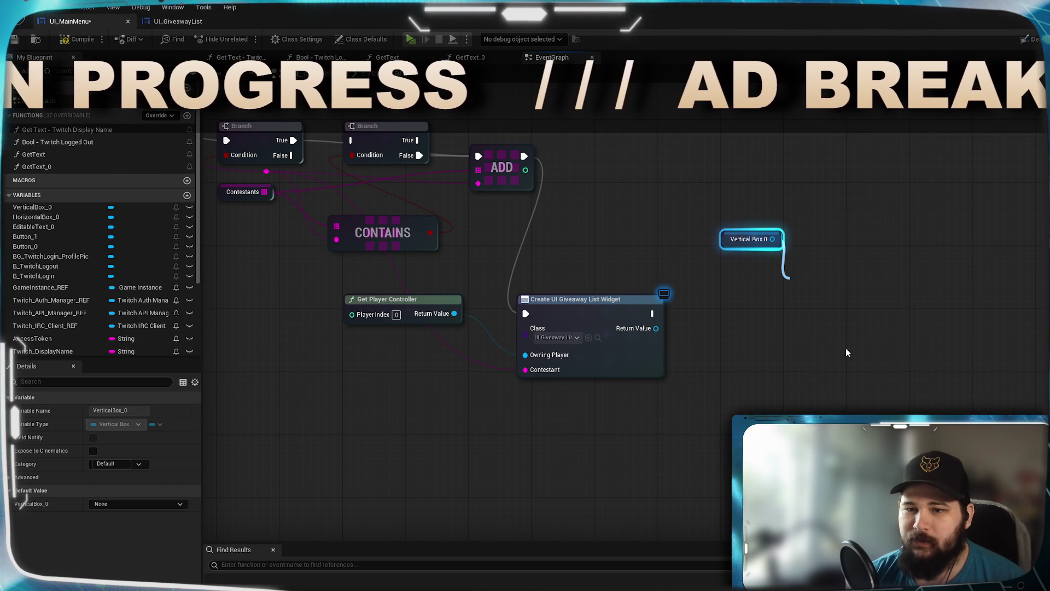
left_click_drag(656, 328, 793, 335)
left_click_drag(840, 287, 856, 303)
left_click_drag(654, 314, 809, 321)
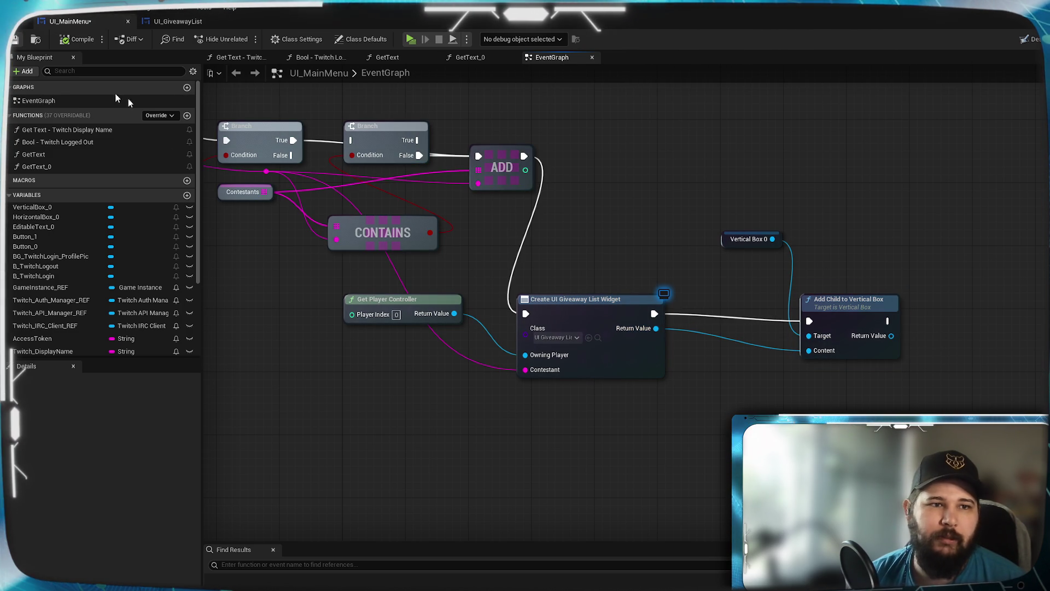
left_click(410, 39)
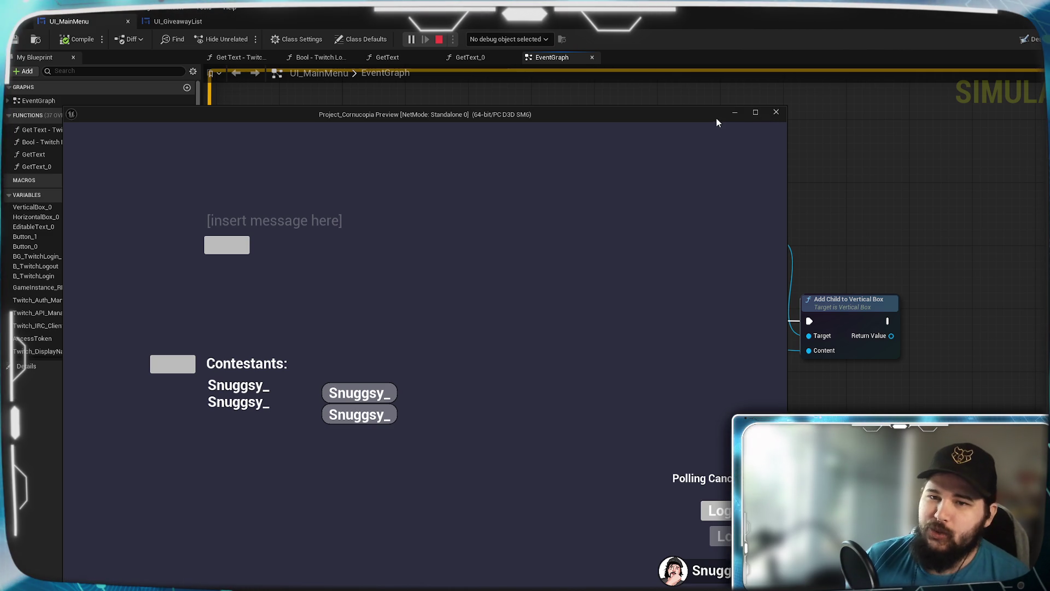
Step: Minimize the game preview and bring the Add Child to Vertical Box nodes into view
left_click(734, 113)
left_click_drag(747, 404, 617, 409)
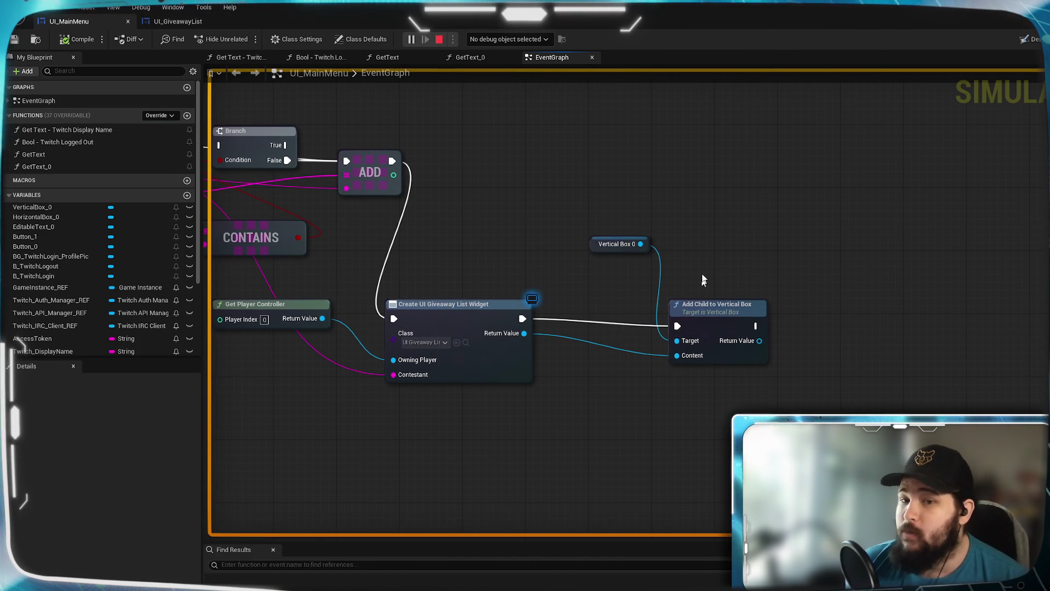
Step: Tidy the graph by moving the Vertical Box 0 getter and Add Child beside widget creation
mouse_move(640, 244)
left_mouse_down()
mouse_move(659, 260)
mouse_move(492, 288)
left_mouse_up()
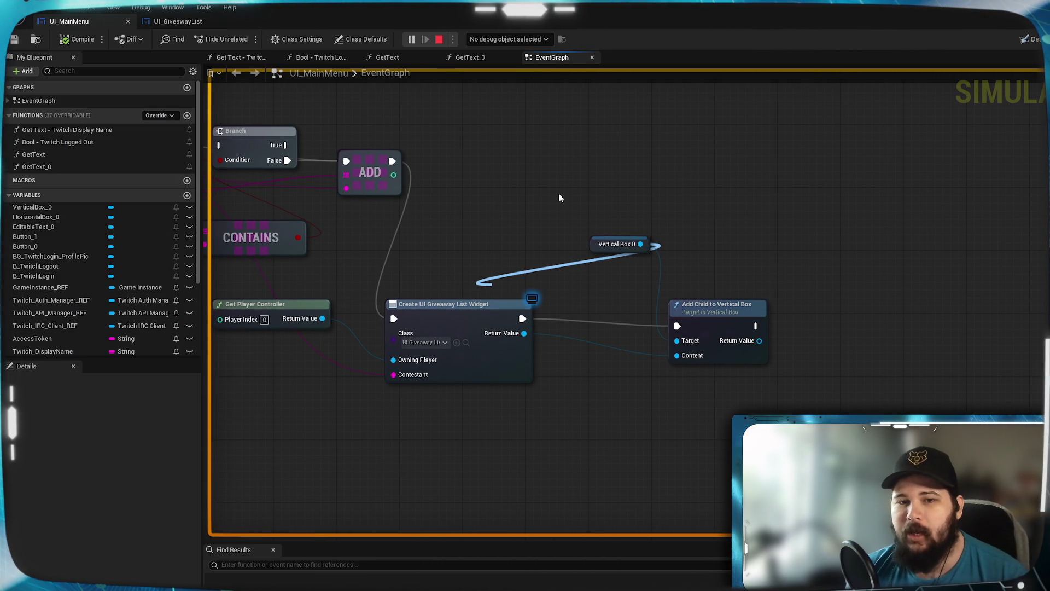
mouse_move(600, 247)
left_mouse_down()
mouse_move(503, 263)
mouse_move(469, 292)
left_mouse_up()
mouse_move(711, 304)
left_mouse_down()
mouse_move(623, 298)
mouse_move(627, 290)
left_mouse_up()
mouse_move(289, 227)
left_mouse_down()
mouse_move(605, 207)
mouse_move(584, 266)
mouse_move(585, 251)
left_mouse_up()
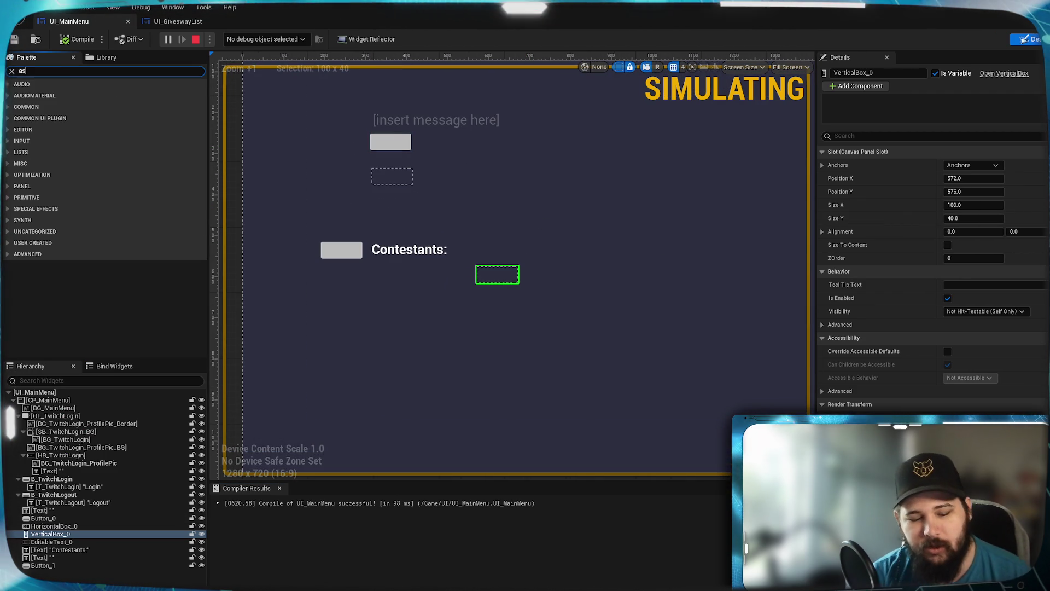
Step: Drop a Scroll Box into VerticalBox_0, set its size to Fill, and compile UI_MainMenu
type("croll")
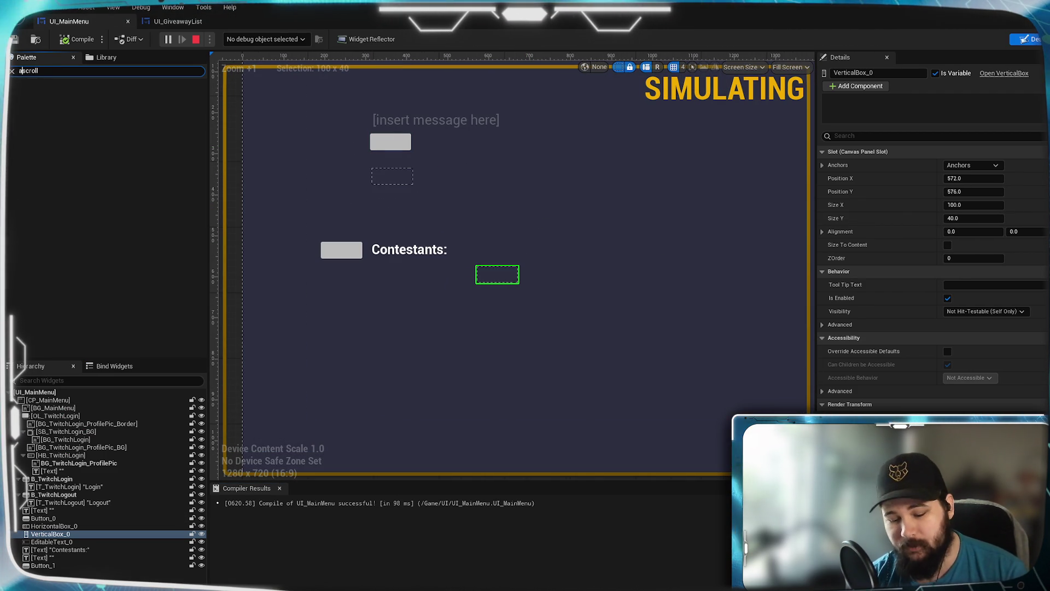
key("BackSpace")
mouse_move(72, 106)
left_mouse_down()
mouse_move(518, 342)
mouse_move(97, 416)
mouse_move(72, 534)
left_mouse_up()
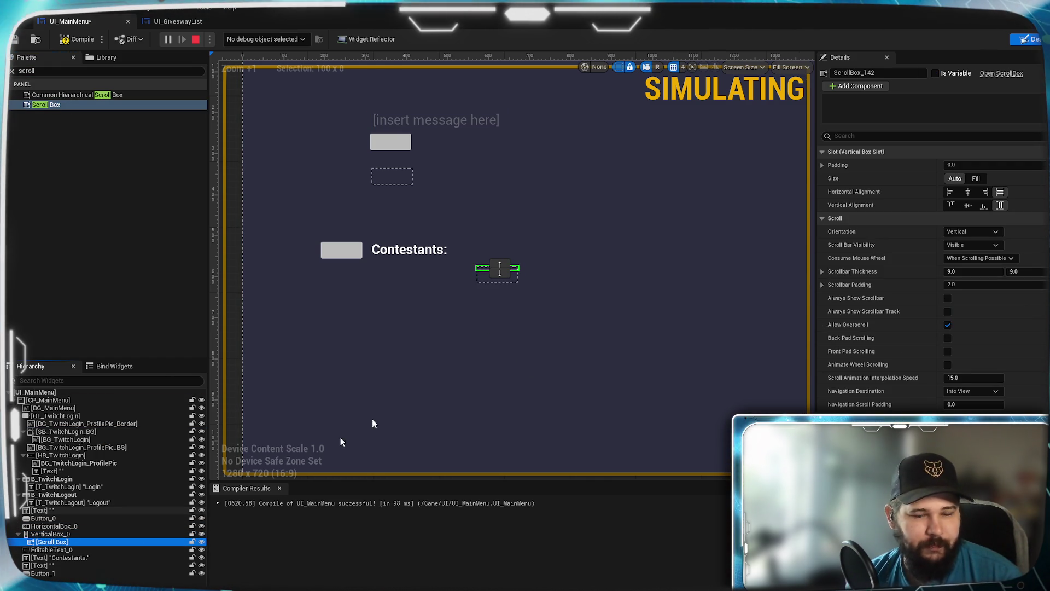
scroll(504, 267, "up", 13)
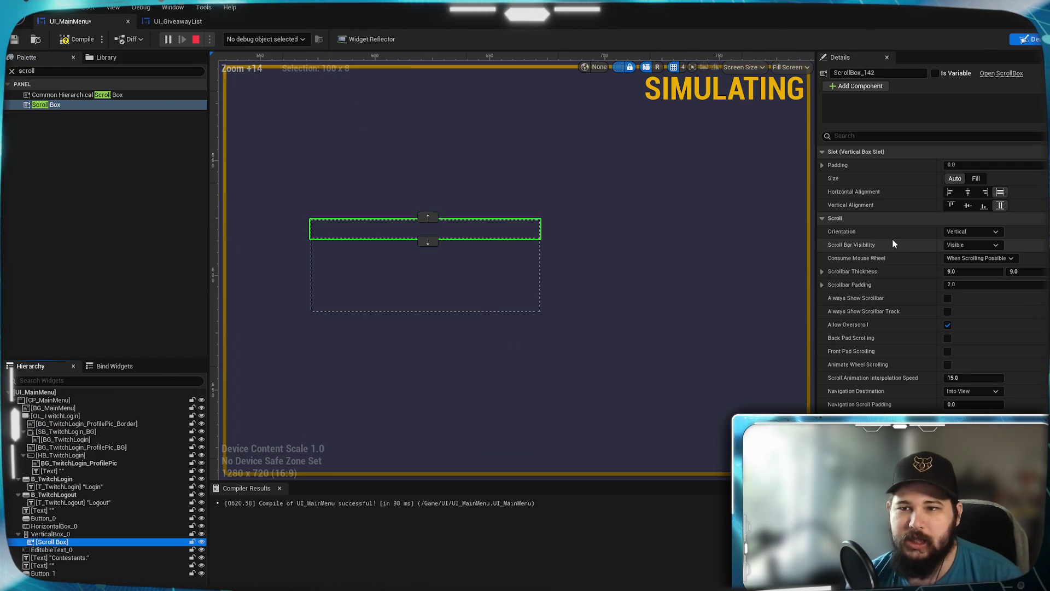
left_click(976, 178)
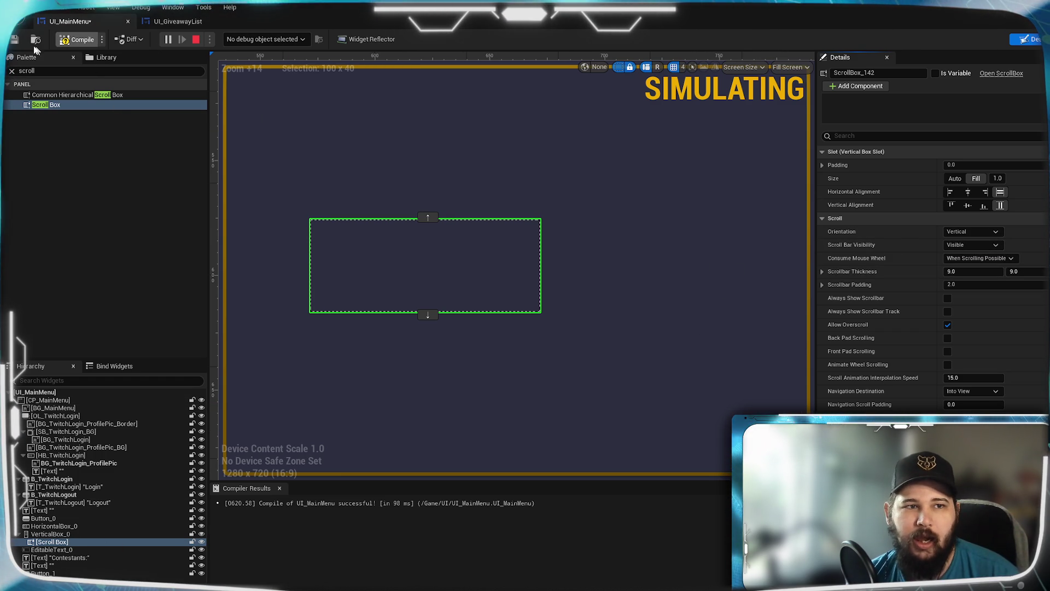
left_click(77, 39)
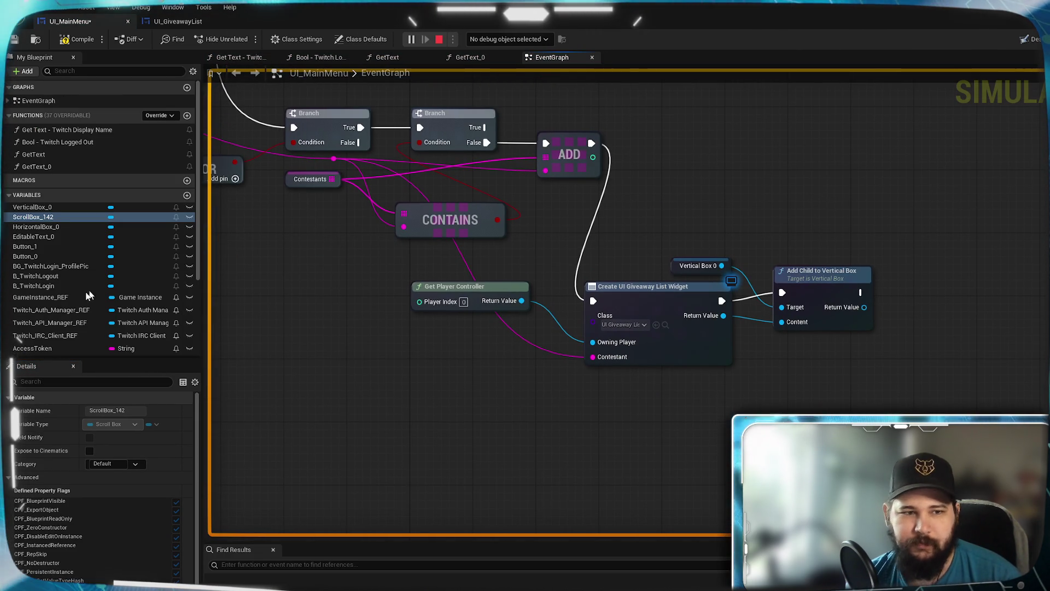
Step: Place a ScrollBox_142 getter and add an Add Child node for it
mouse_move(33, 217)
left_mouse_down()
mouse_move(655, 229)
mouse_move(807, 218)
left_mouse_up()
left_click(683, 246)
type("add child")
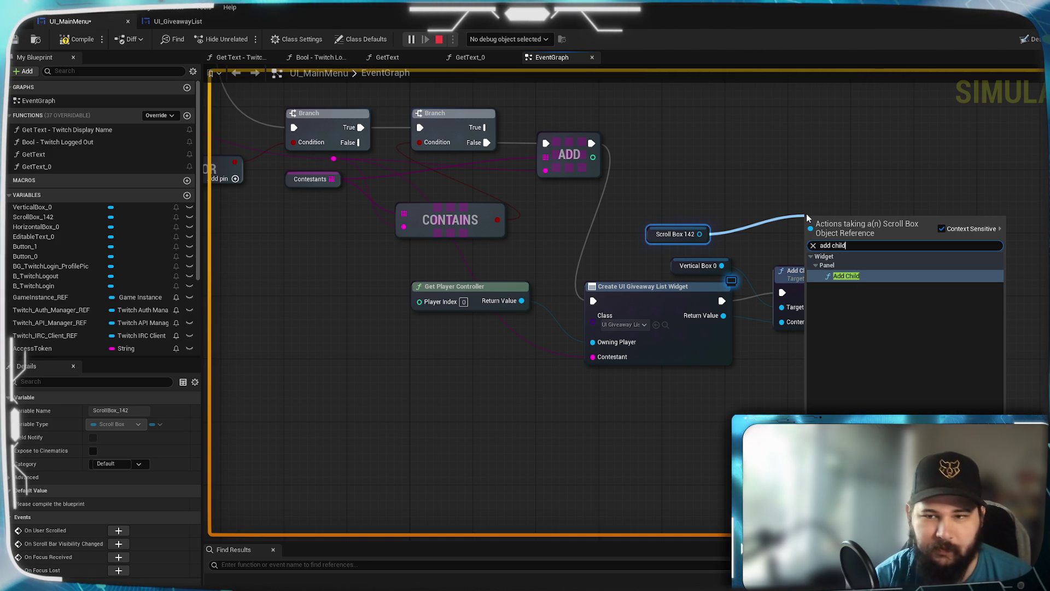
key("Escape")
key("Return")
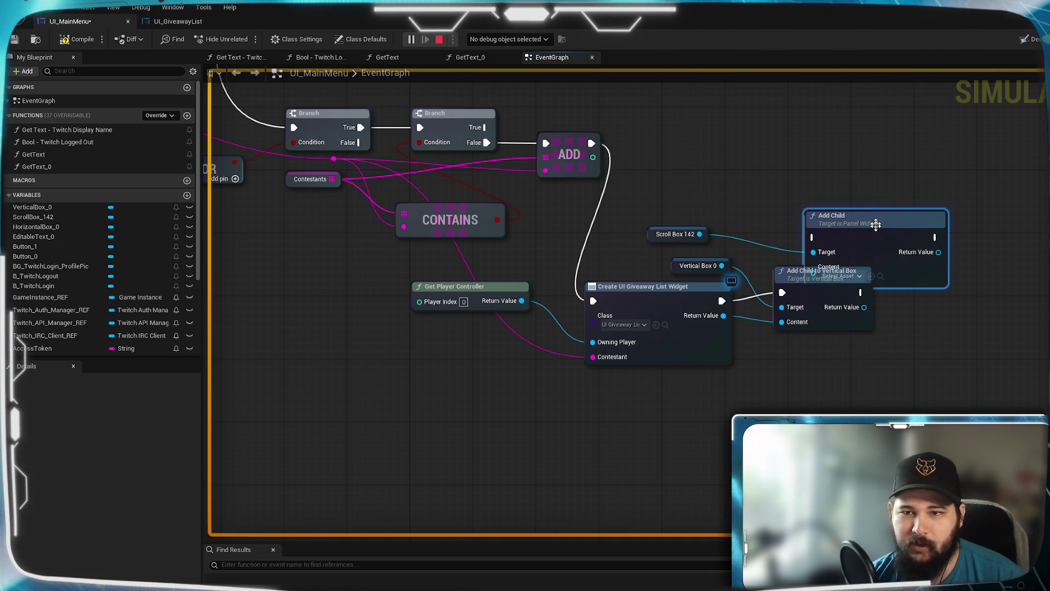
Step: Route the created widget and execution into the scroll box's Add Child, then restart the preview
left_click_drag(831, 203, 903, 185)
left_click_drag(723, 316, 875, 235)
mouse_move(722, 301)
left_mouse_down()
mouse_move(874, 206)
mouse_move(821, 207)
left_mouse_up()
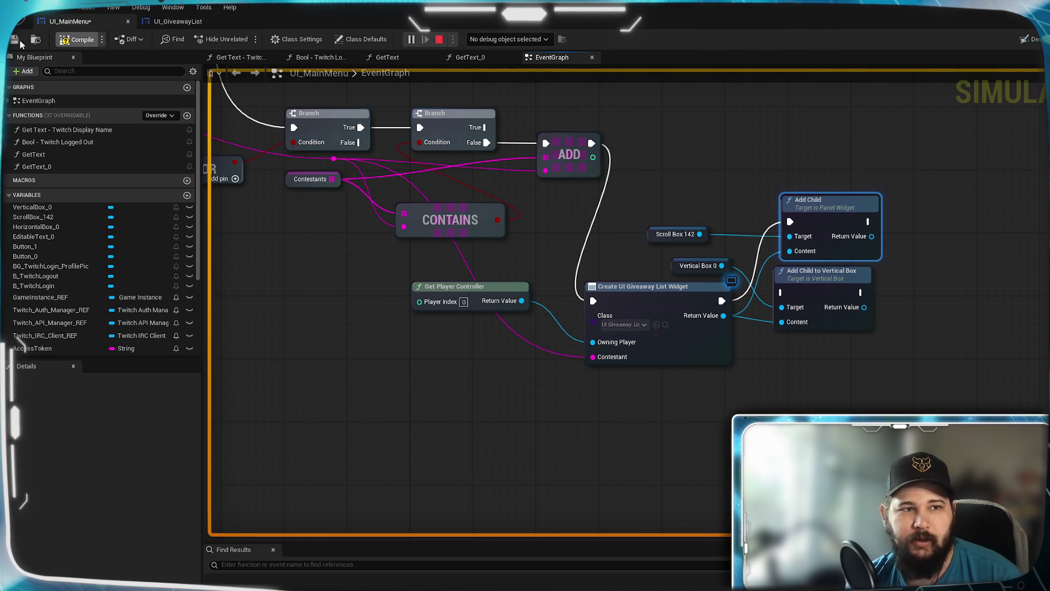
key("Escape")
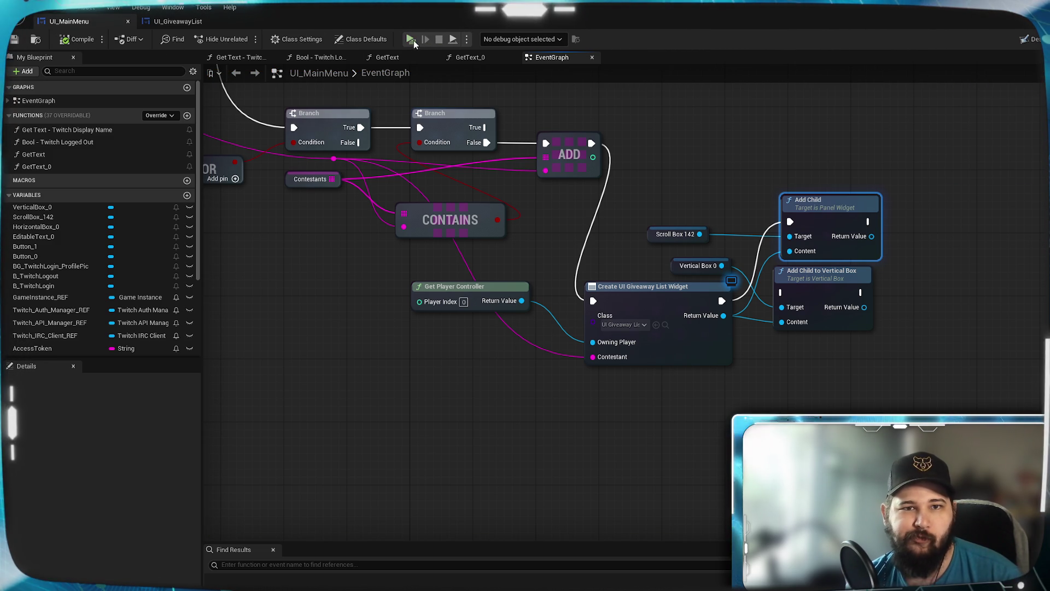
key("alt+p")
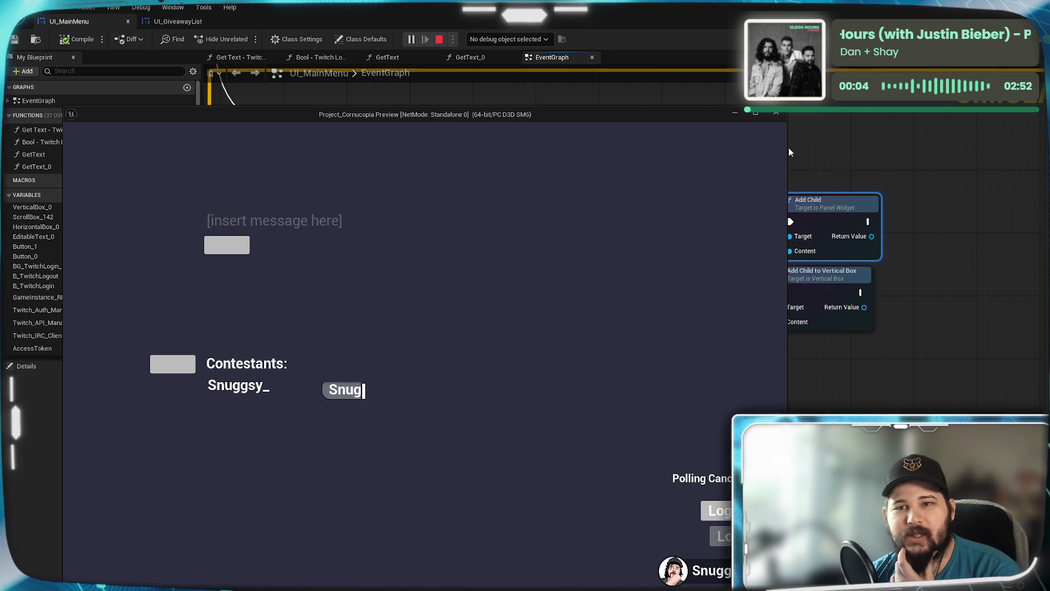
Step: Minimize the play preview and return to UI_MainMenu's Designer showing ScrollBox_142's settings
left_click(732, 115)
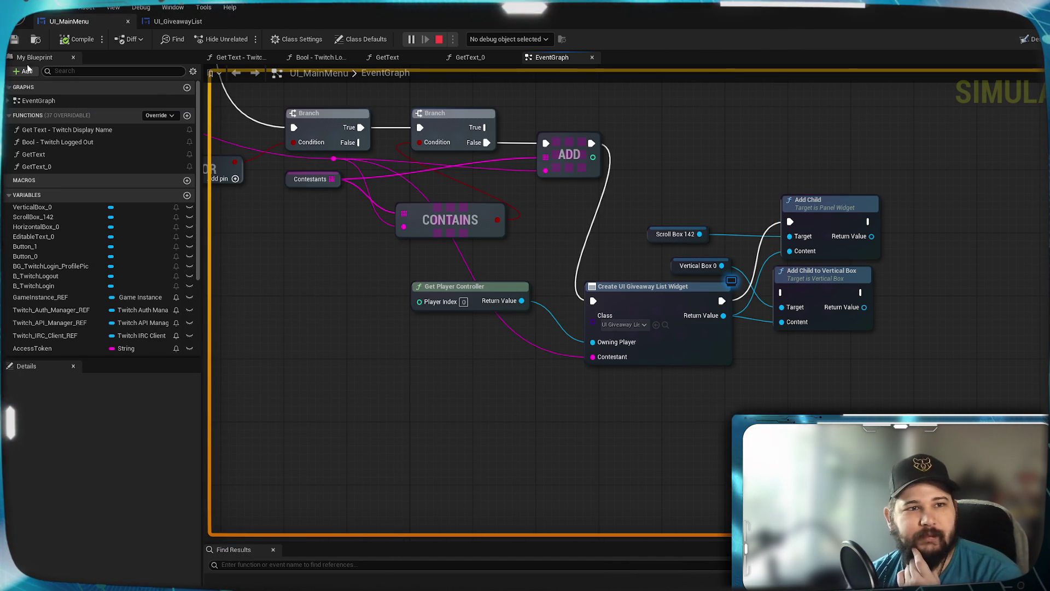
left_click(1027, 40)
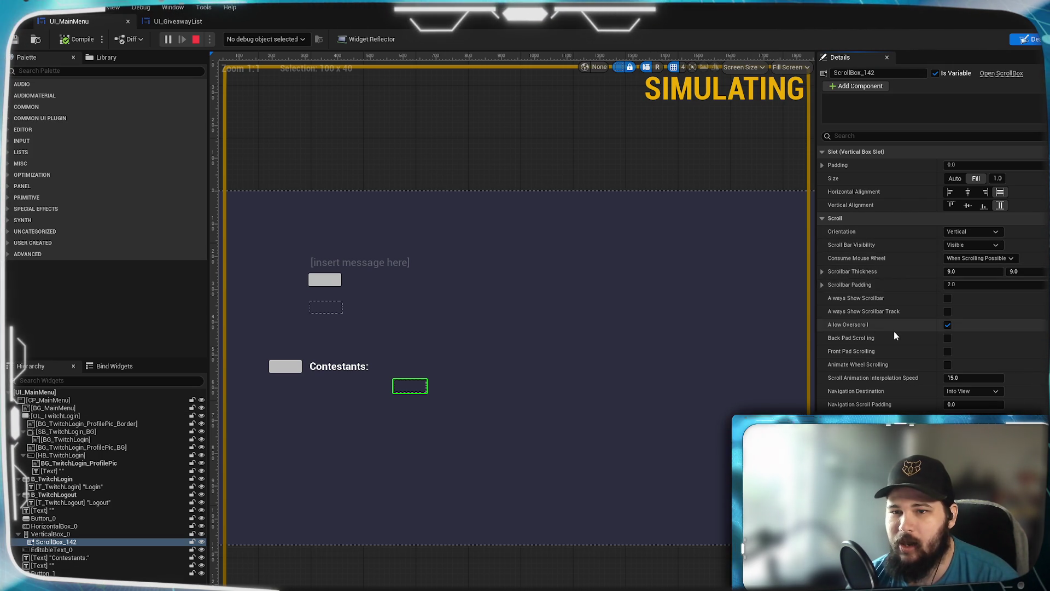
Step: Set ScrollBox_142's Size back to Auto
scroll(894, 331, "down", 3)
scroll(895, 335, "down", 3)
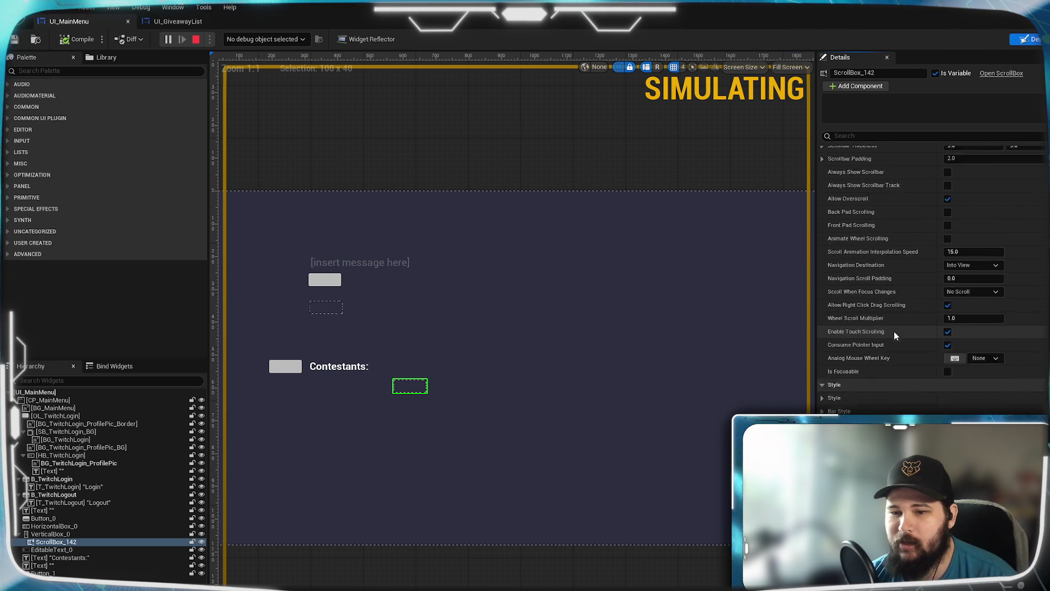
scroll(894, 334, "down", 2)
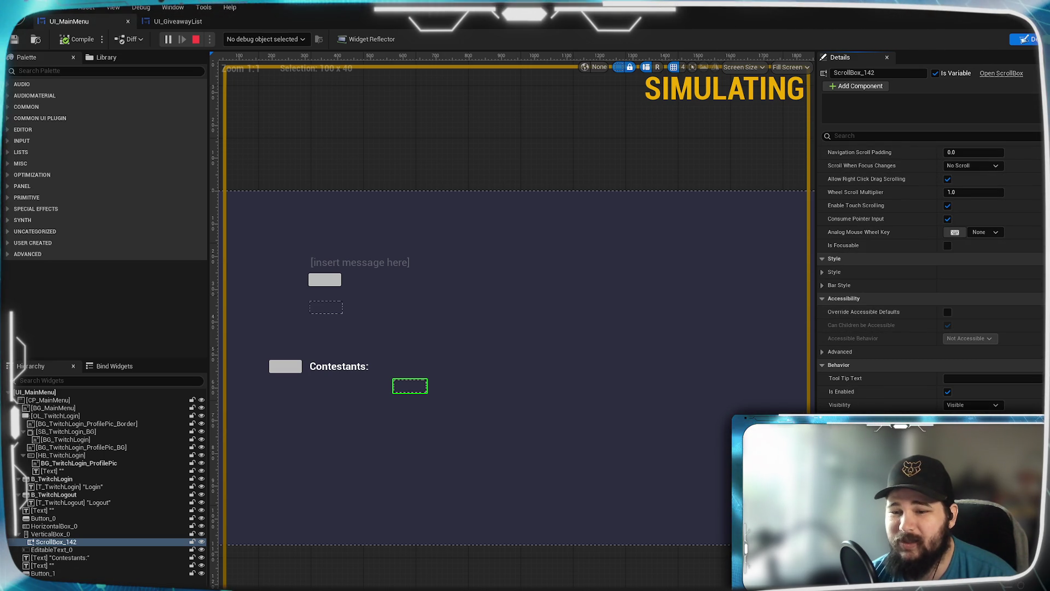
scroll(894, 335, "up", 8)
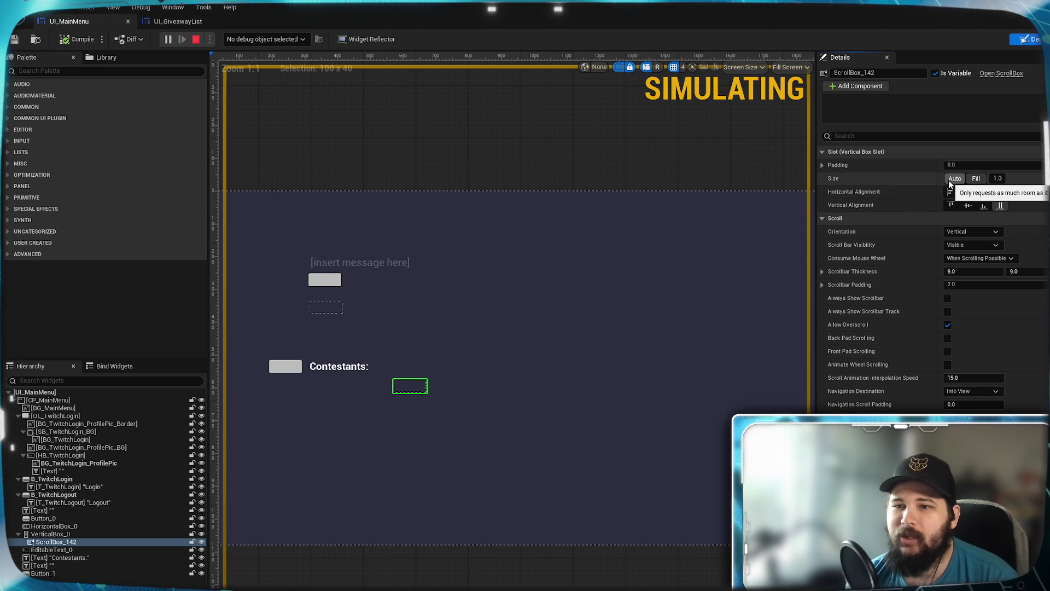
left_click(954, 180)
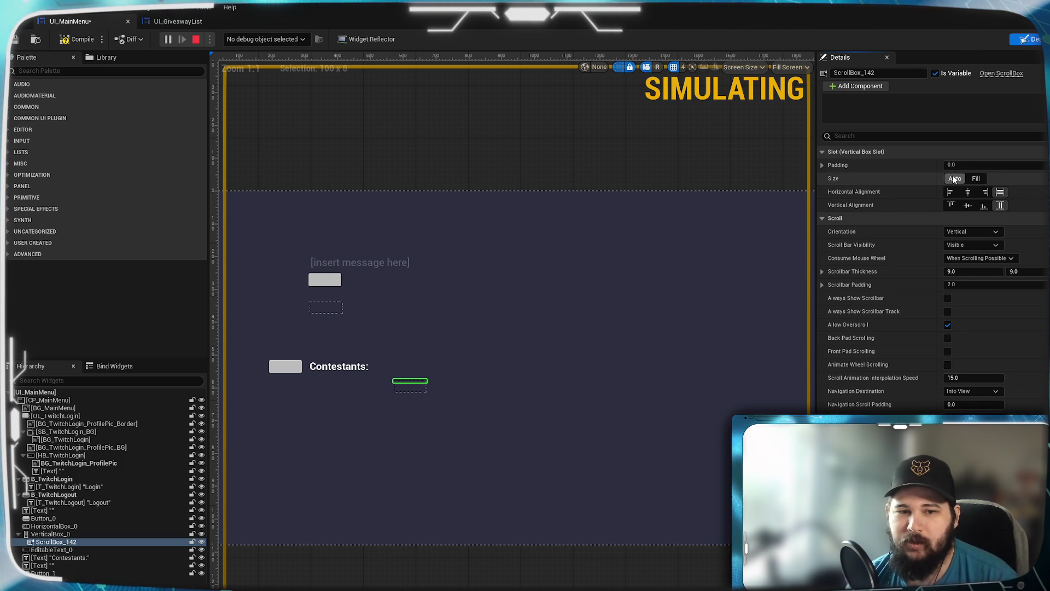
Step: Enable Size To Content on VerticalBox_0, compile UI_MainMenu and stop the simulation
scroll(409, 393, "up", 3)
scroll(425, 428, "up", 7)
left_click(437, 330)
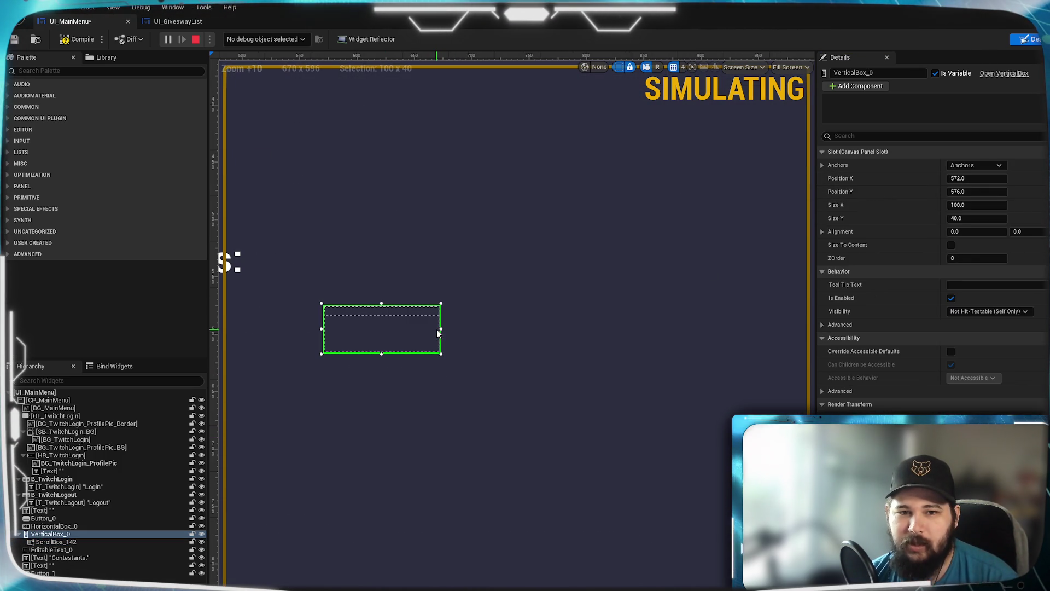
left_click(951, 245)
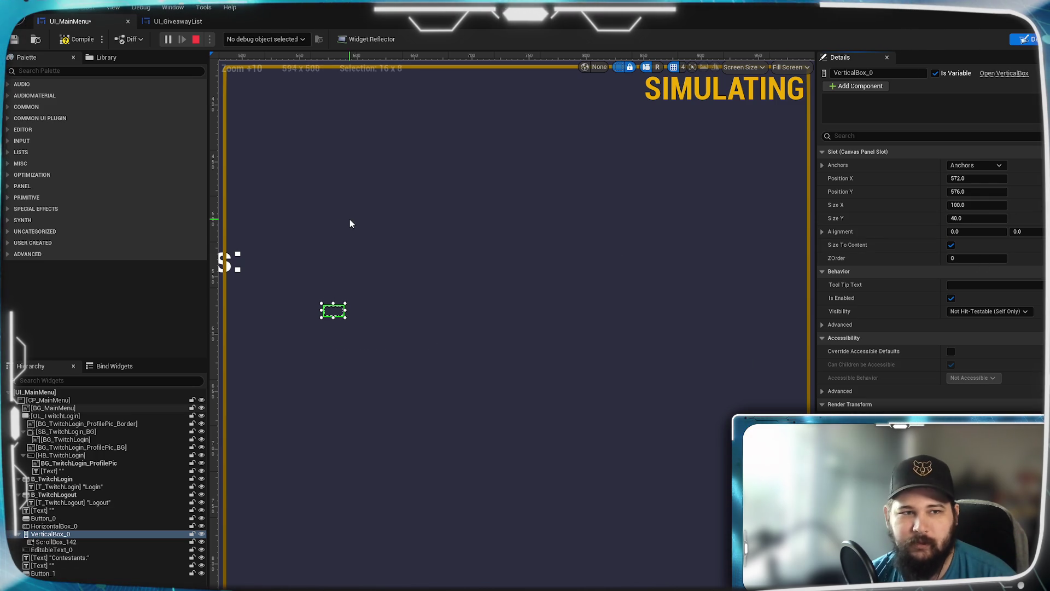
left_click(91, 42)
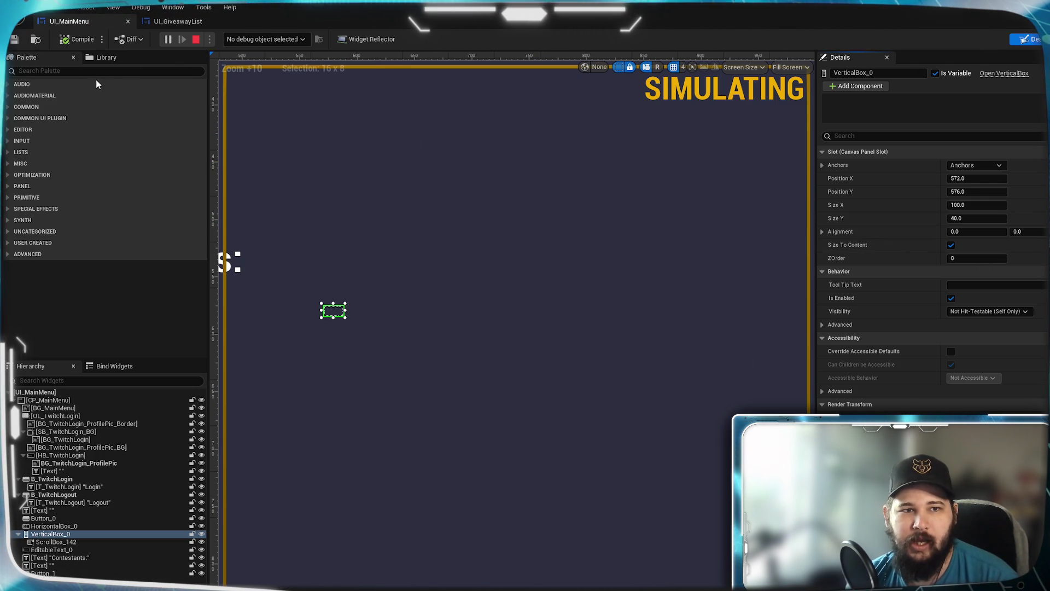
left_click(196, 40)
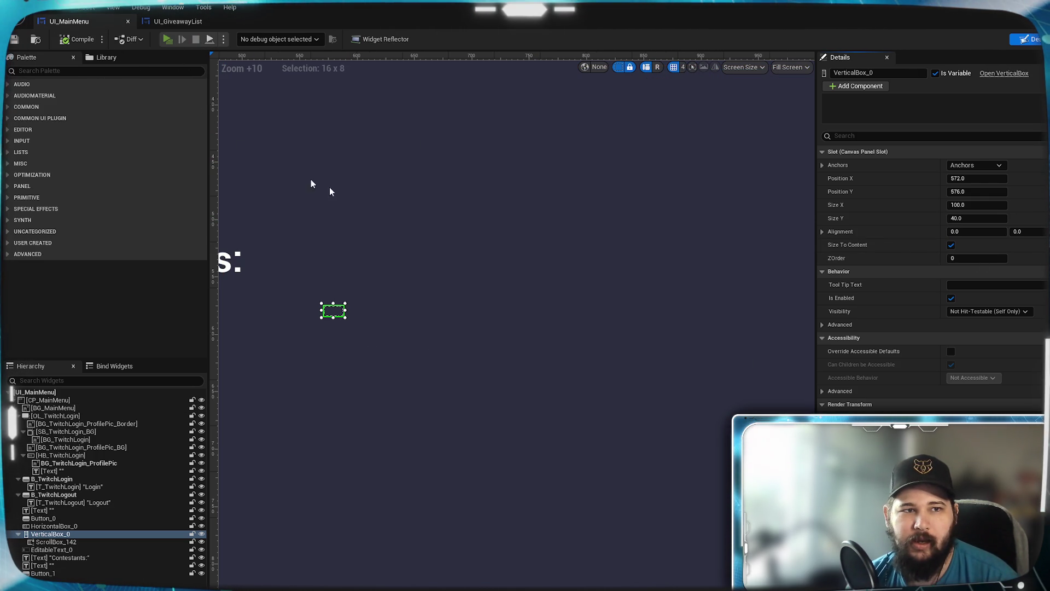
Step: Run a standalone preview showing a listed contestant, then minimize it and pan to Contestants
key("alt+p")
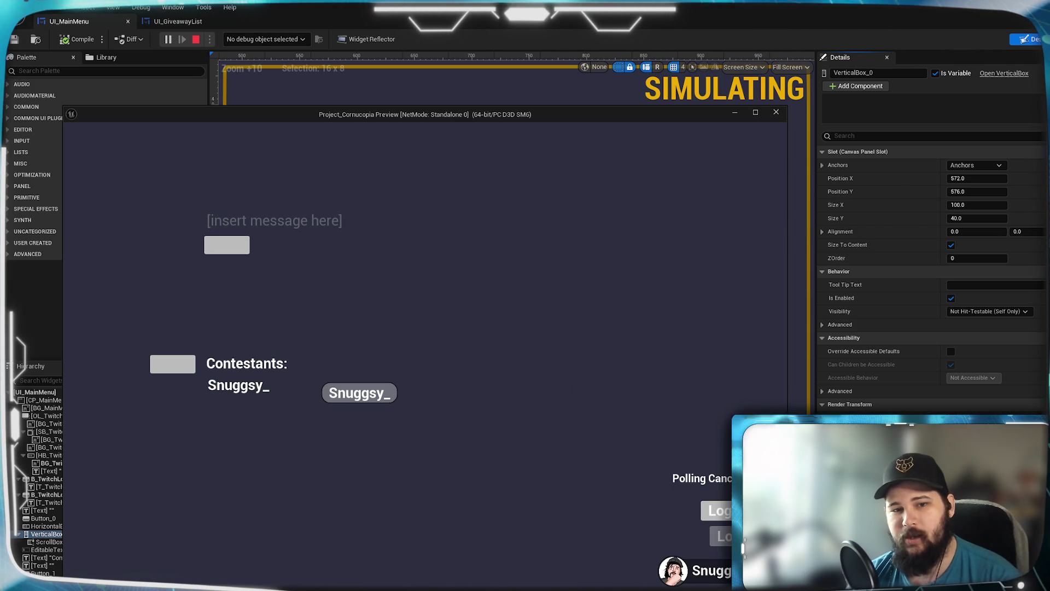
left_click(732, 117)
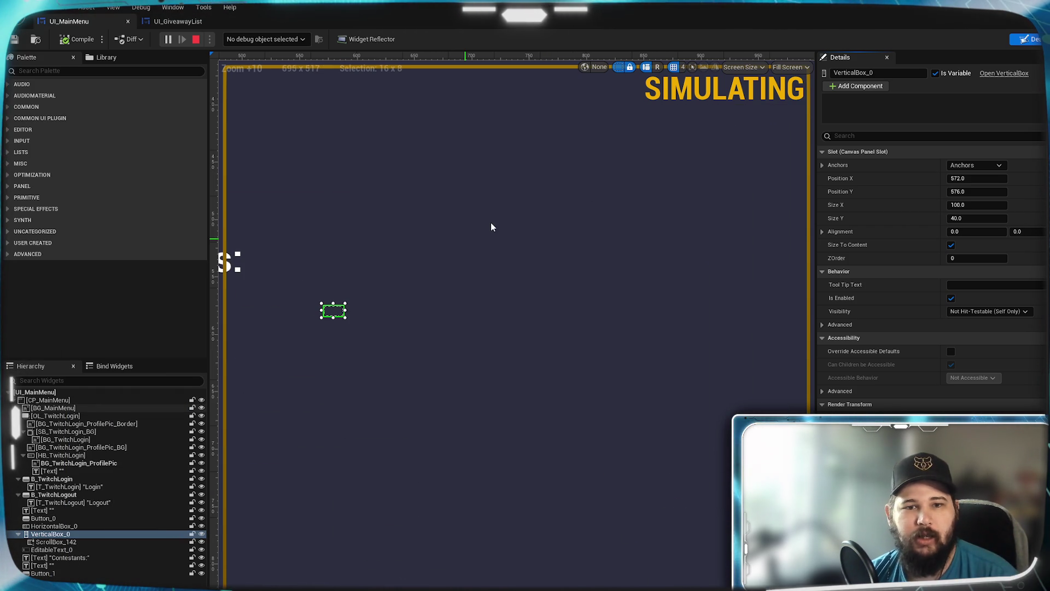
left_click_drag(618, 343, 397, 346)
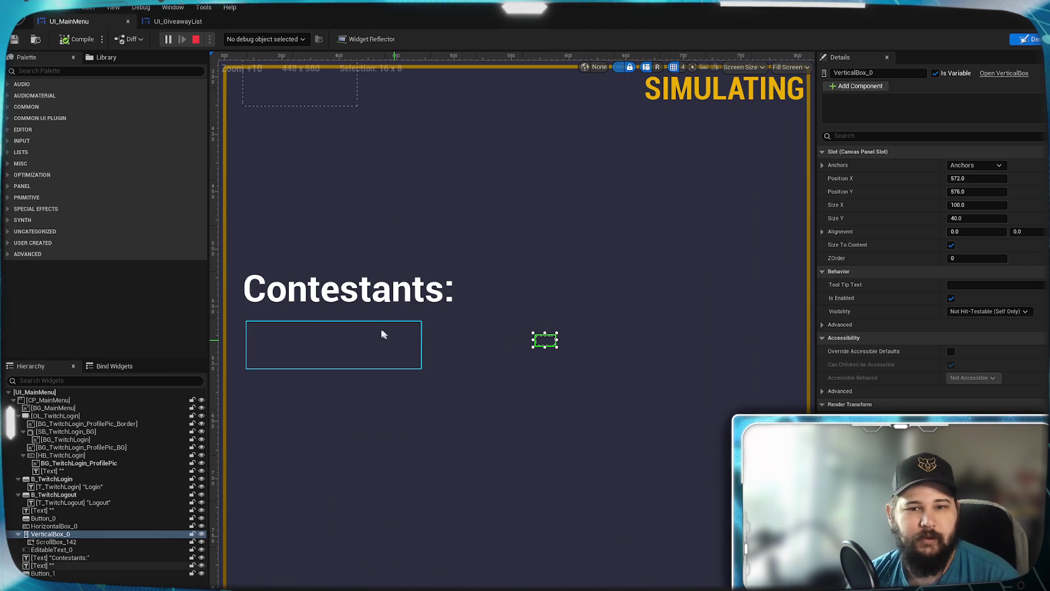
Step: Wrap VerticalBox_0 in a new Size Box placed below the 'Contestants:' heading
type("size")
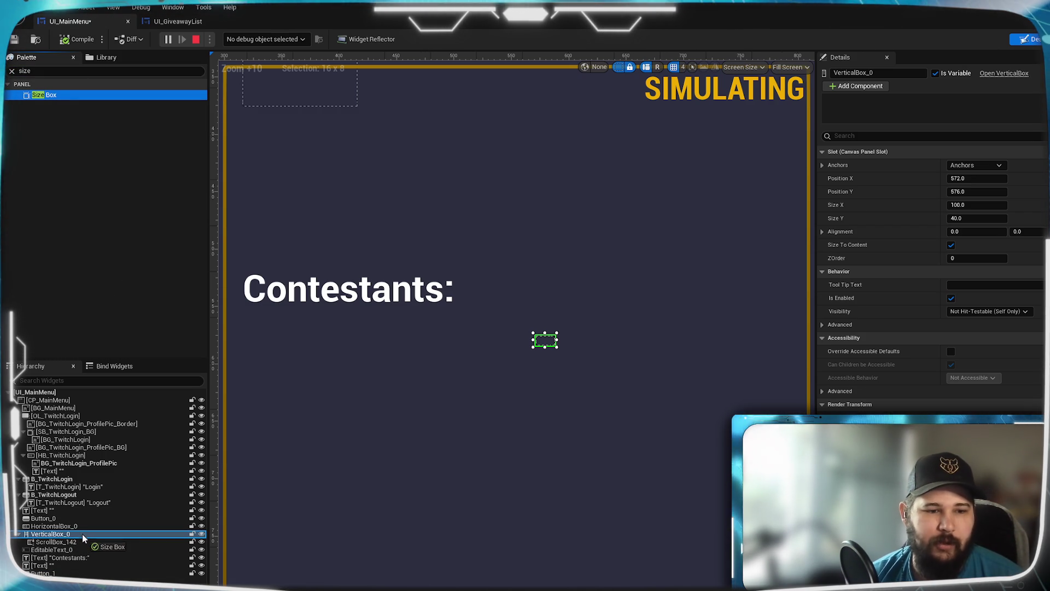
left_click_drag(45, 535, 47, 536)
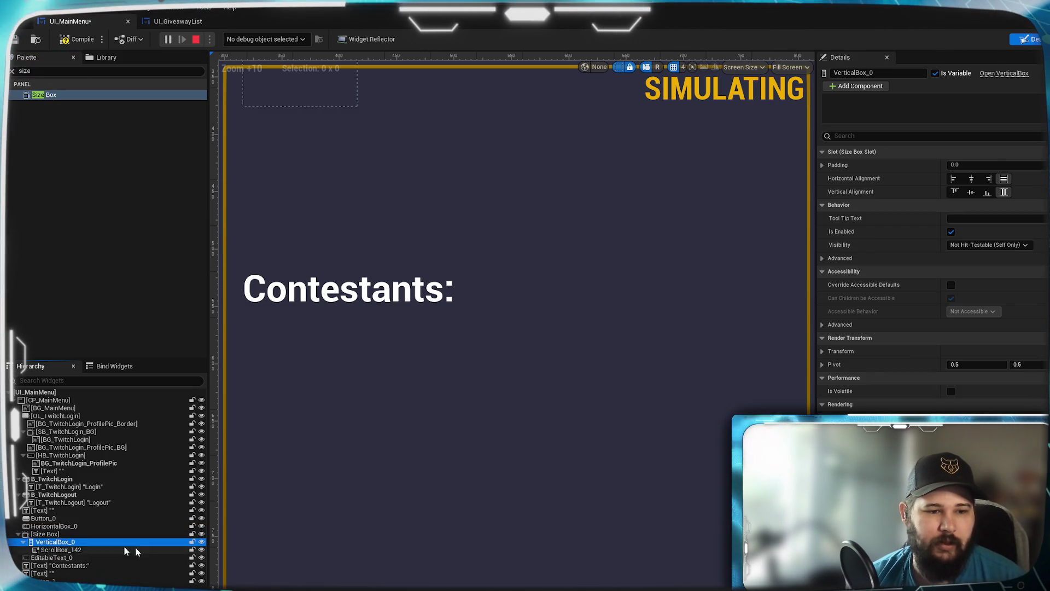
left_click(47, 535)
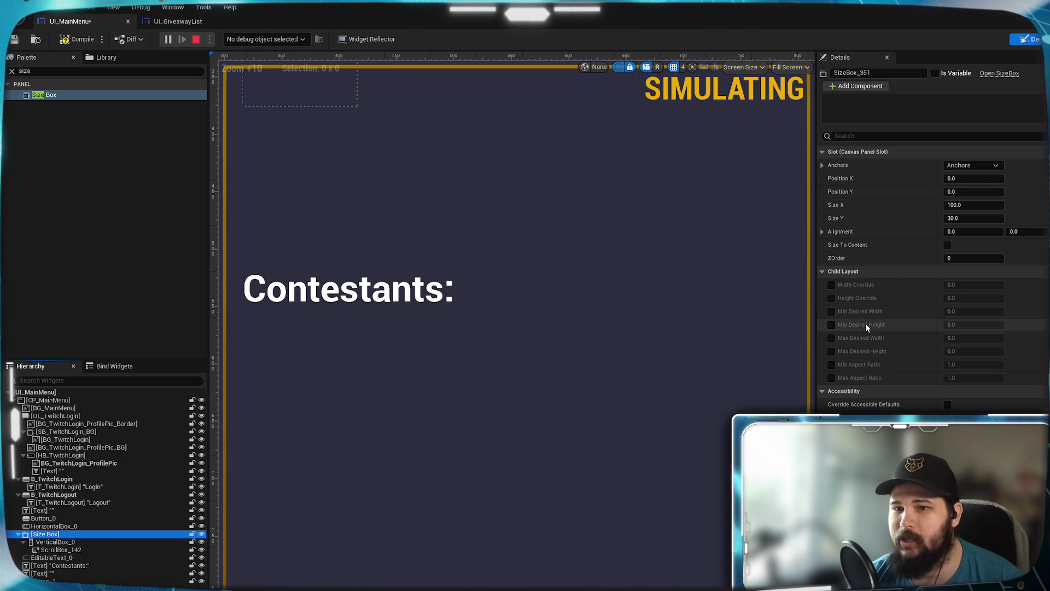
scroll(461, 384, "down", 5)
scroll(462, 384, "down", 6)
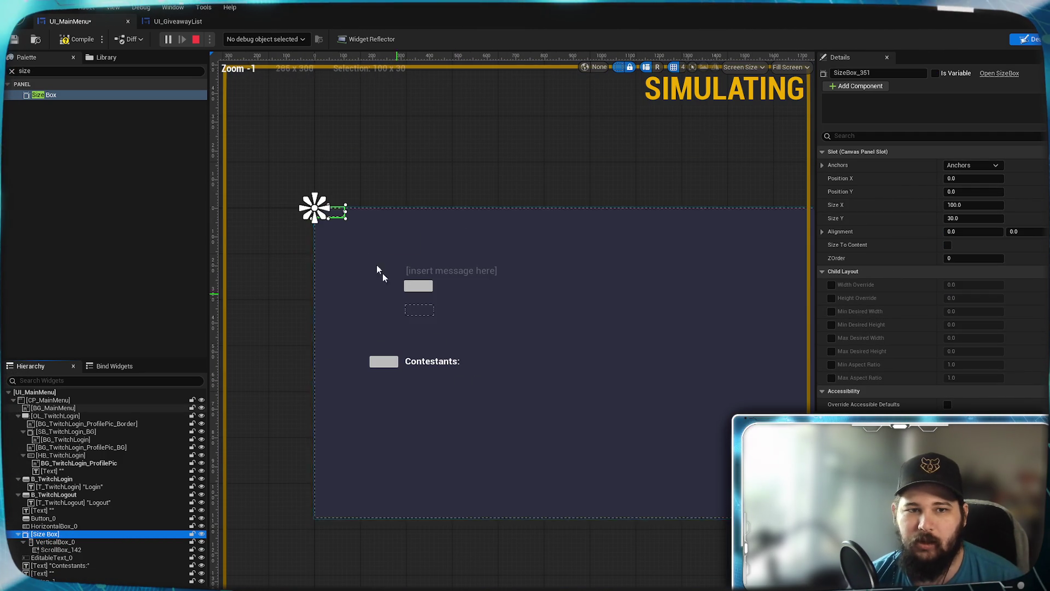
mouse_move(327, 211)
left_mouse_down()
mouse_move(505, 389)
mouse_move(467, 347)
left_mouse_up()
scroll(498, 383, "up", 7)
scroll(498, 383, "up", 4)
Step: Give the Size Box a Width Override of 480 and compile
left_click(832, 285)
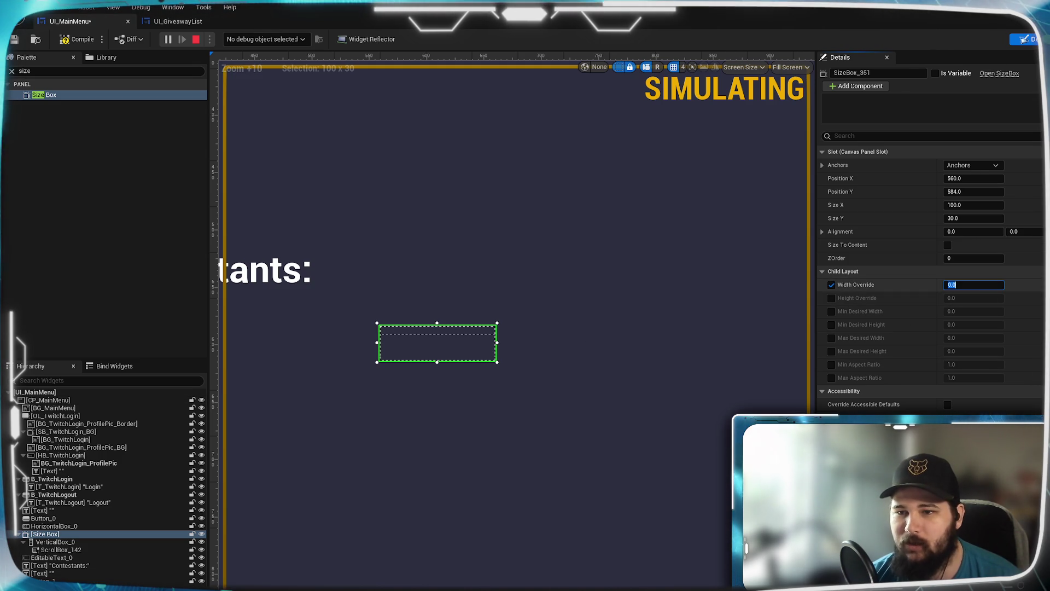
left_click(974, 284)
type("480")
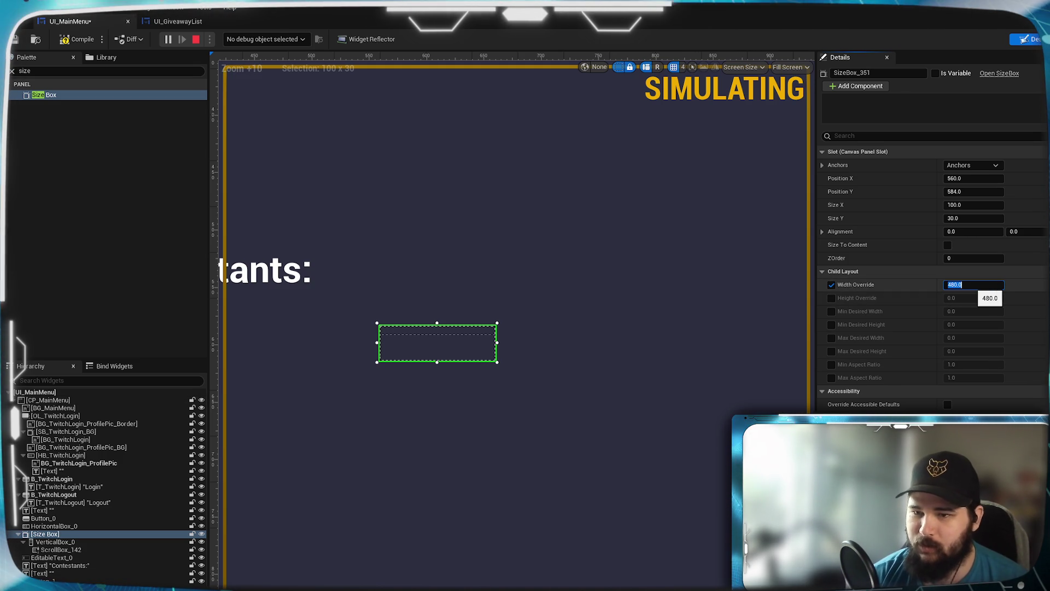
scroll(612, 302, "down", 10)
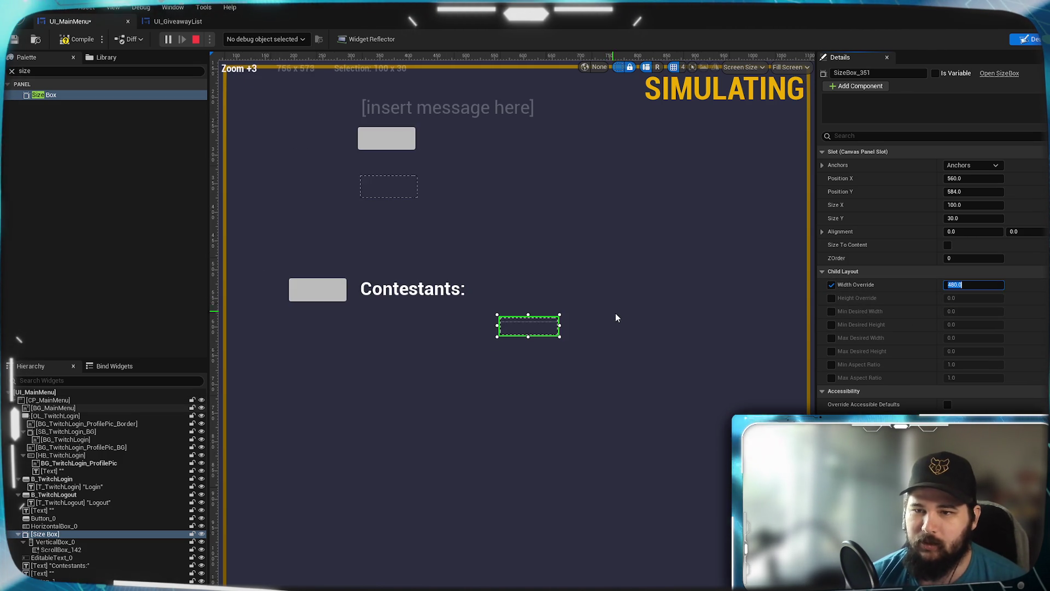
scroll(621, 320, "up", 7)
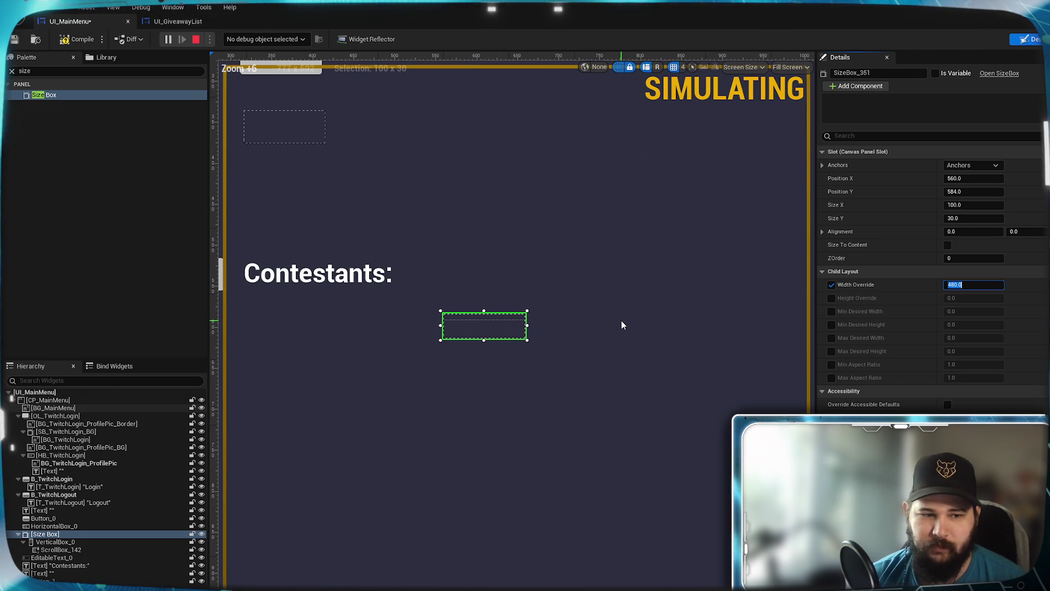
scroll(617, 325, "up", 3)
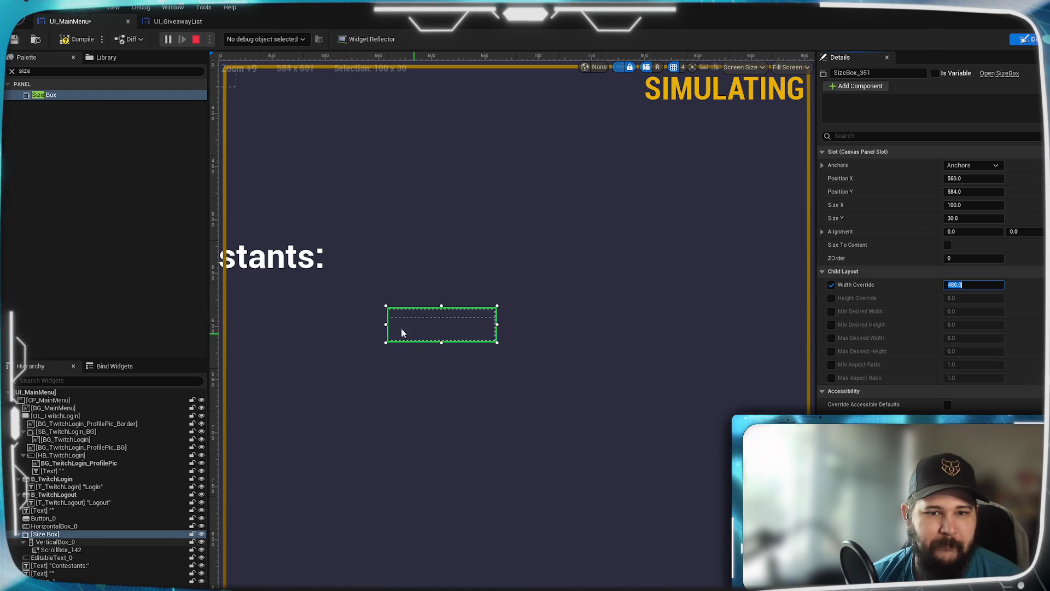
left_click(77, 39)
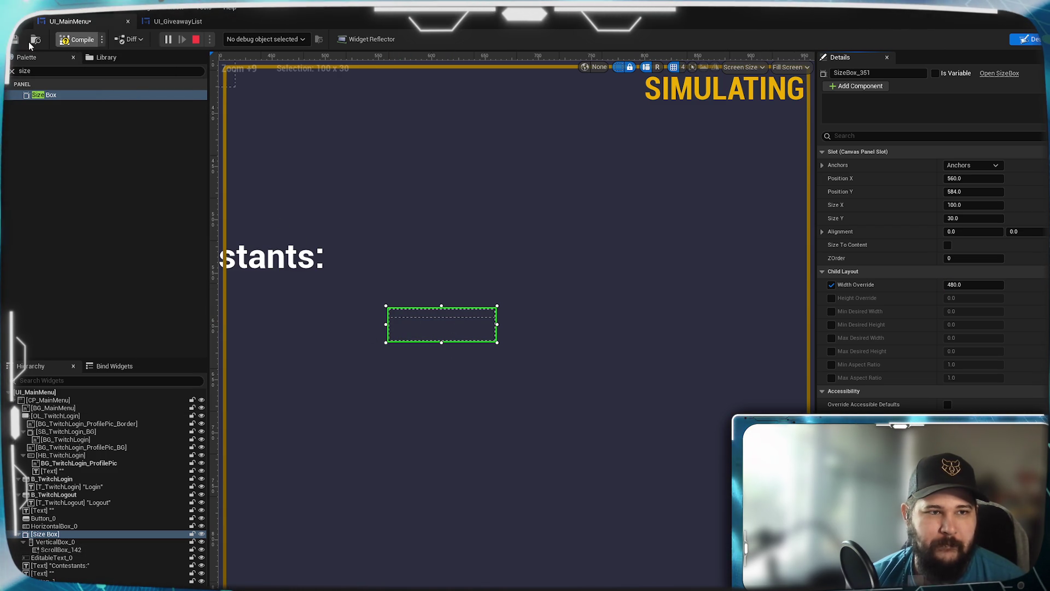
Step: Save UI_MainMenu and resize the Size Box to 320 × 180 with a 320 Width Override
key("ctrl+s")
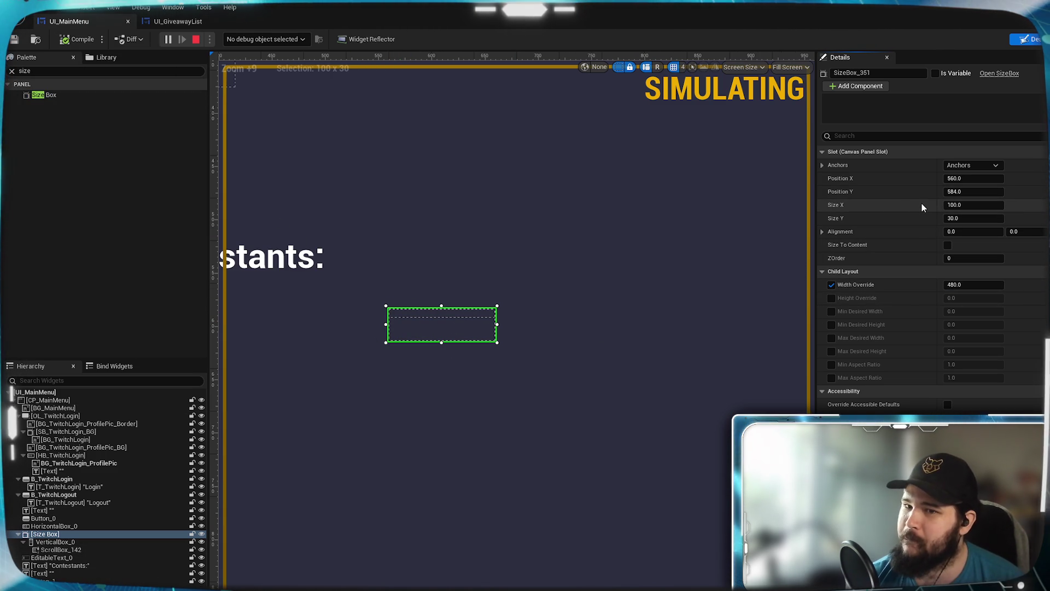
left_click(973, 204)
type("0")
key("Return")
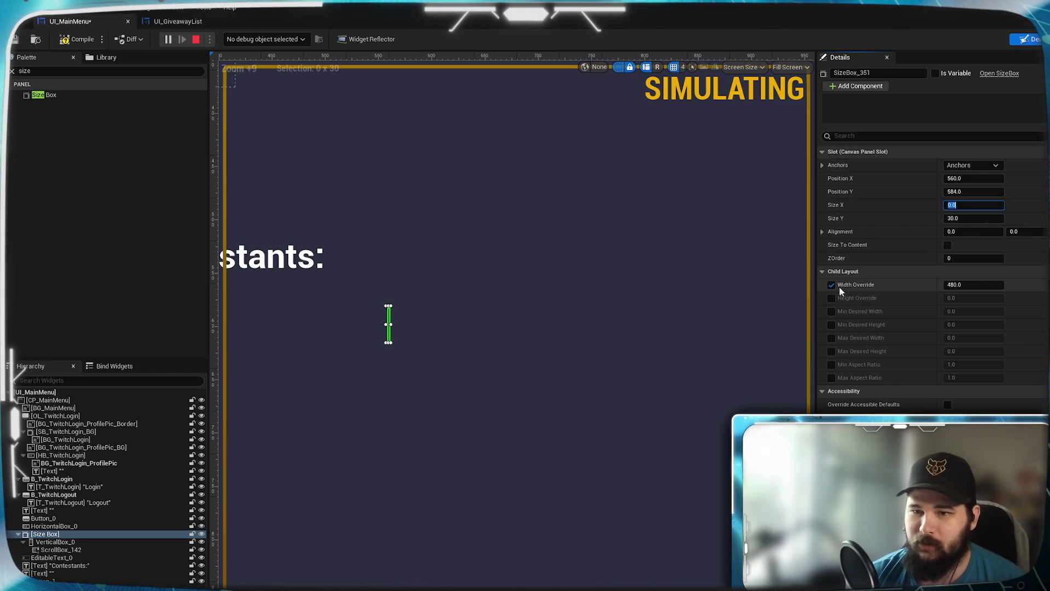
type("480")
key("Return")
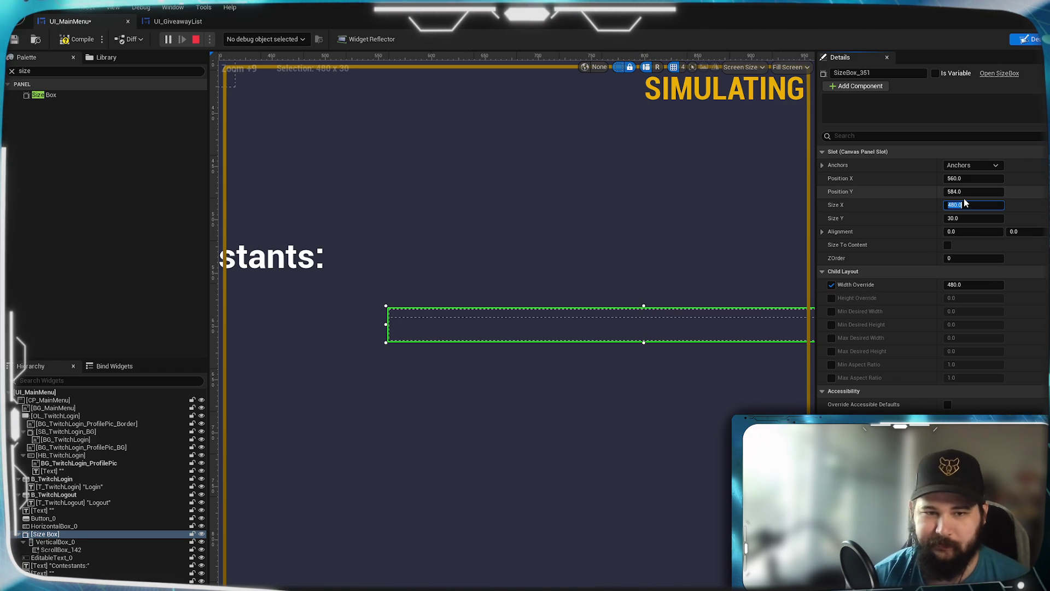
scroll(636, 353, "down", 8)
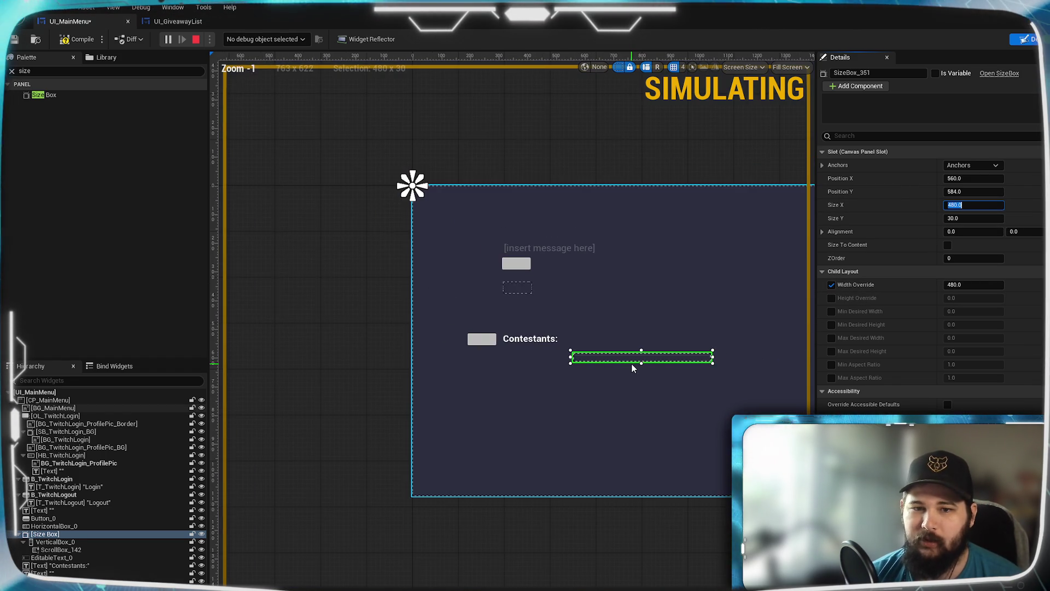
scroll(633, 363, "up", 5)
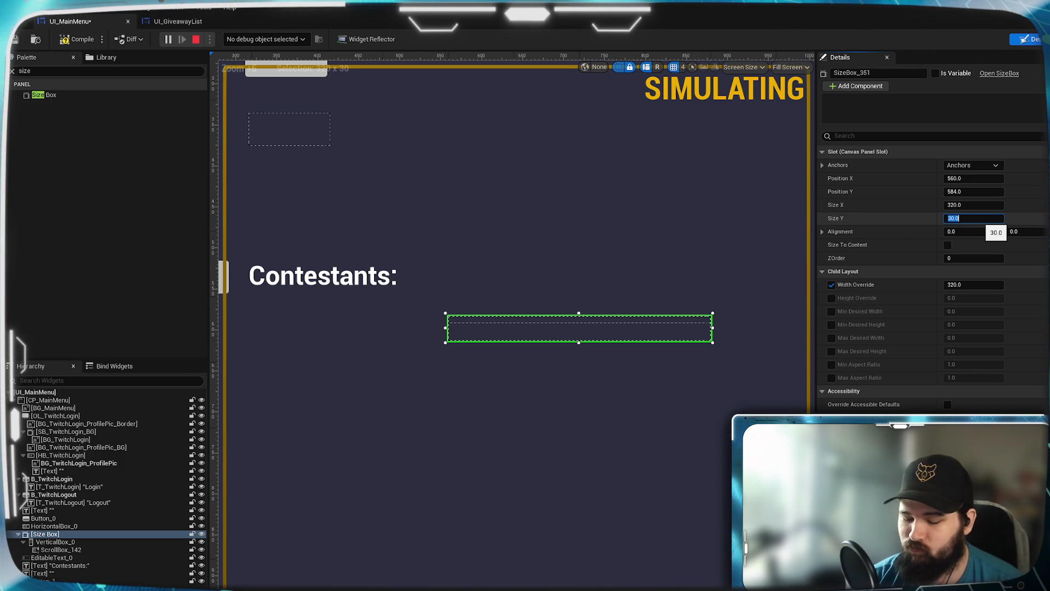
left_click(975, 218)
type("180")
key("Return")
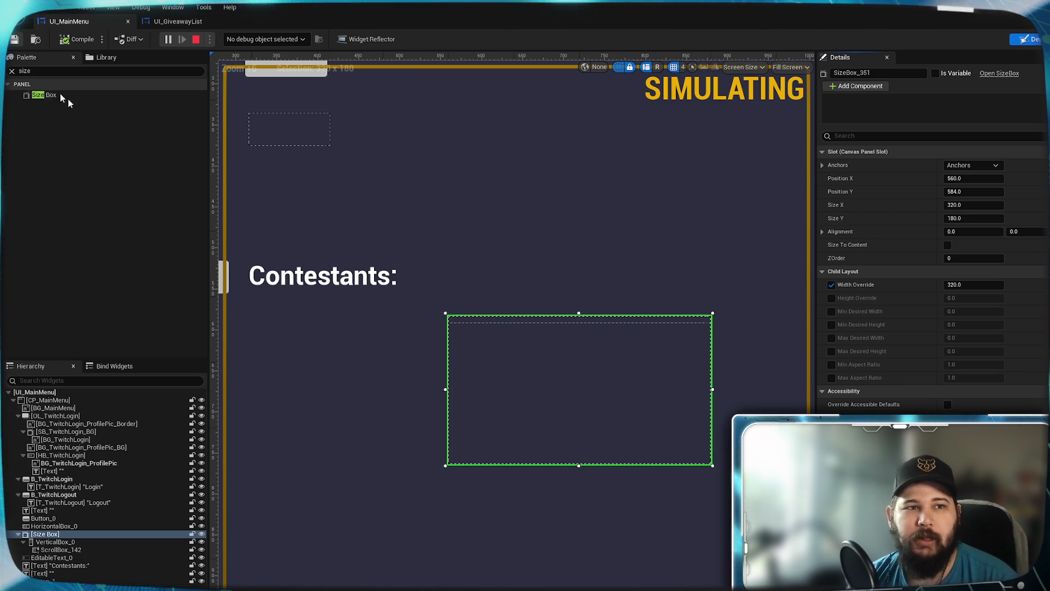
mouse_move(398, 352)
left_mouse_down()
mouse_move(607, 316)
mouse_move(356, 312)
left_mouse_up()
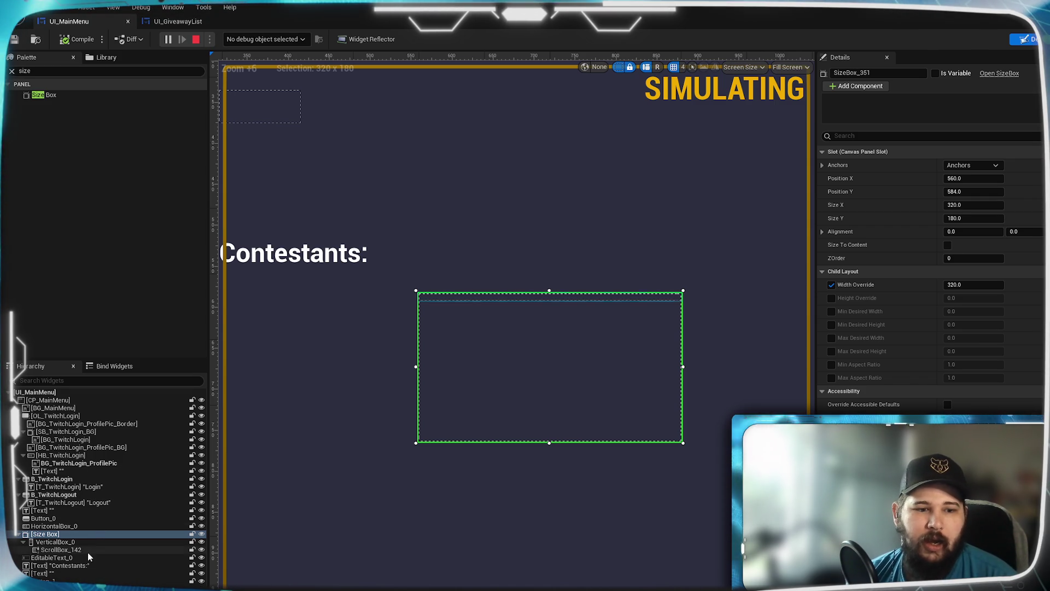
Step: Center the vertical box in the Size Box and try Fill, then Auto sizing on the scroll box
left_click(74, 542)
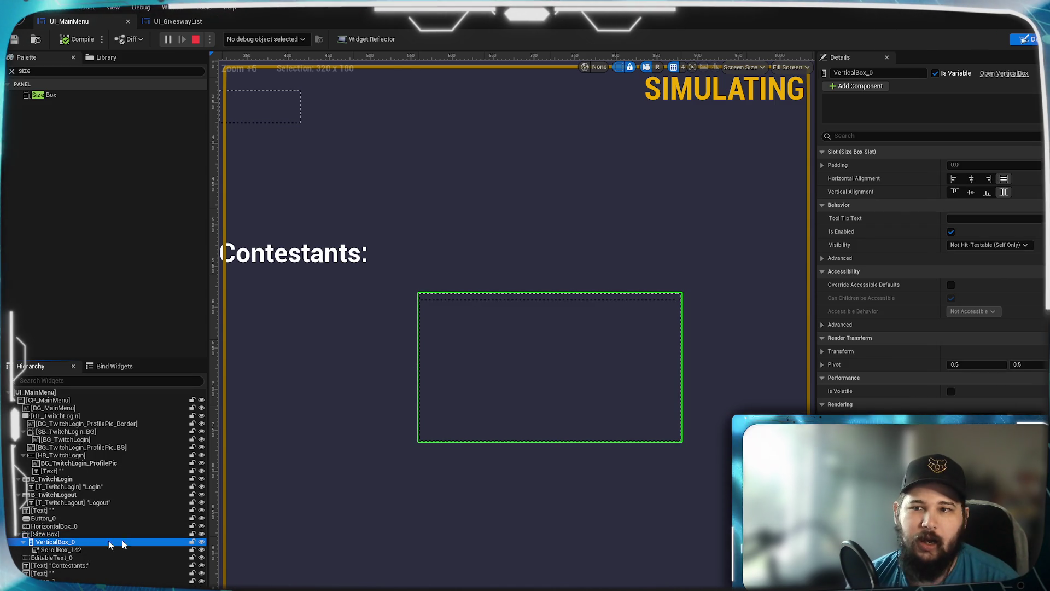
left_click(971, 179)
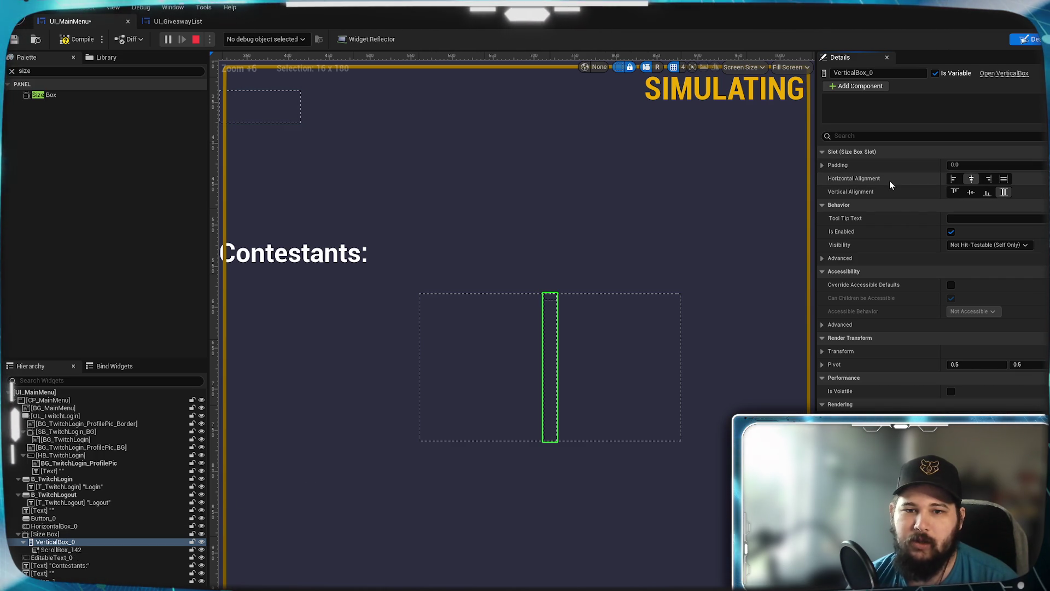
left_click(54, 551)
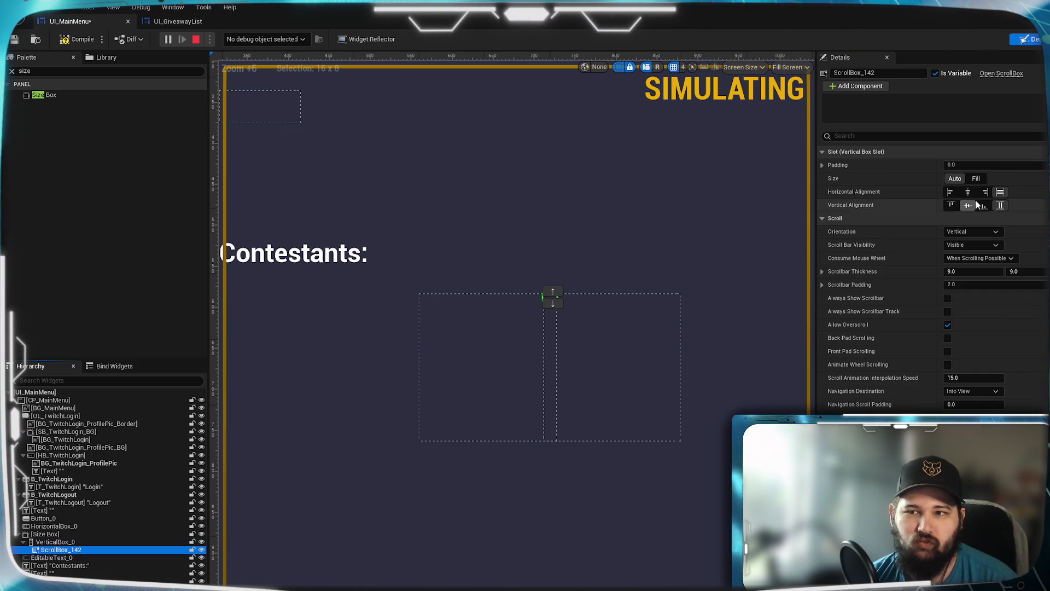
left_click(977, 180)
left_click(976, 179)
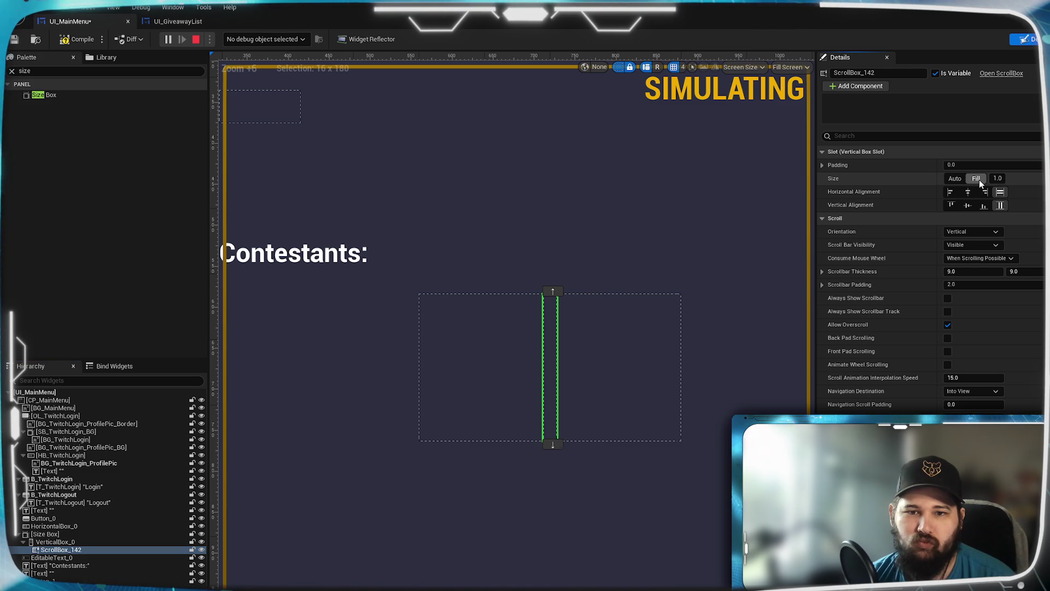
left_click(957, 181)
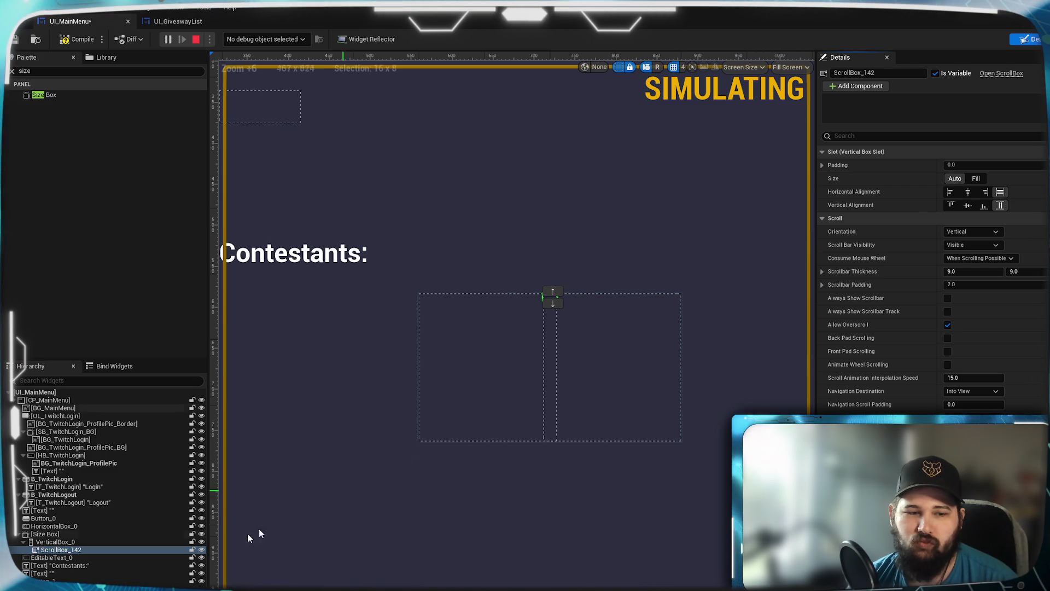
Step: Stretch the vertical box to full width, center the scroll box, save, and relaunch the preview
left_click(55, 542)
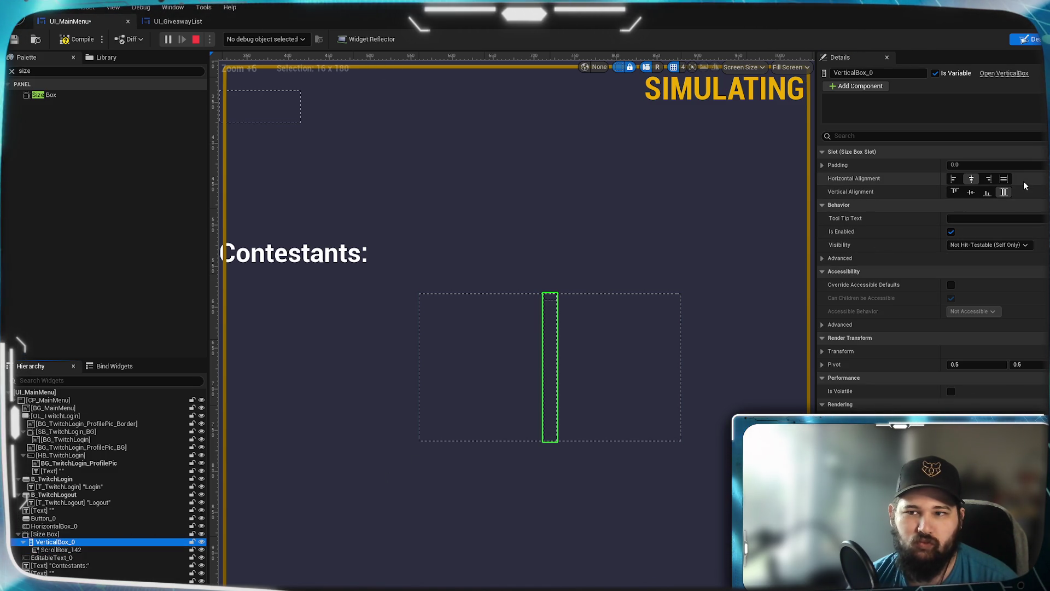
left_click(1004, 179)
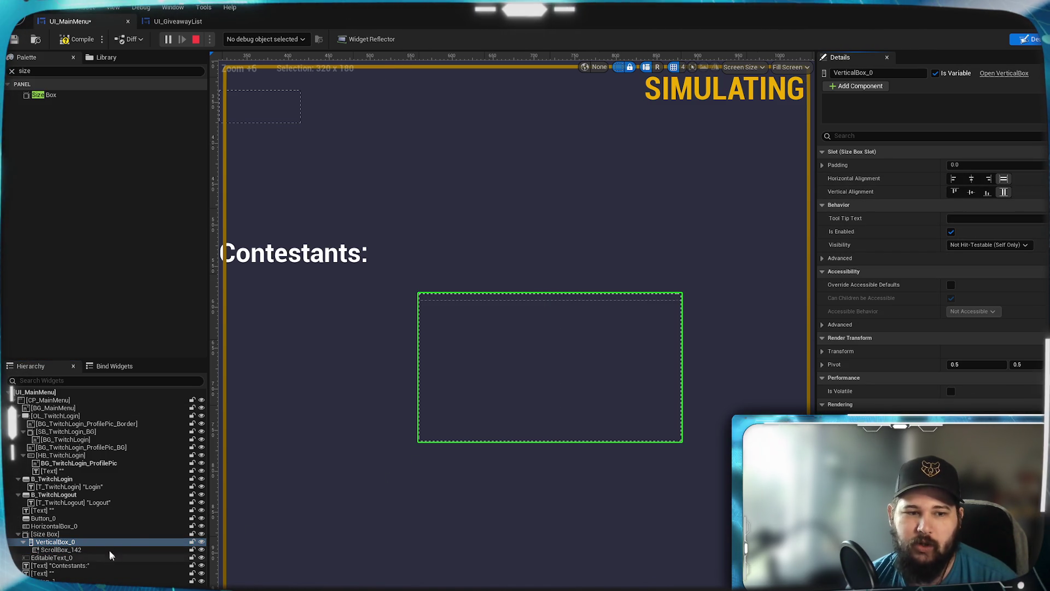
left_click(60, 550)
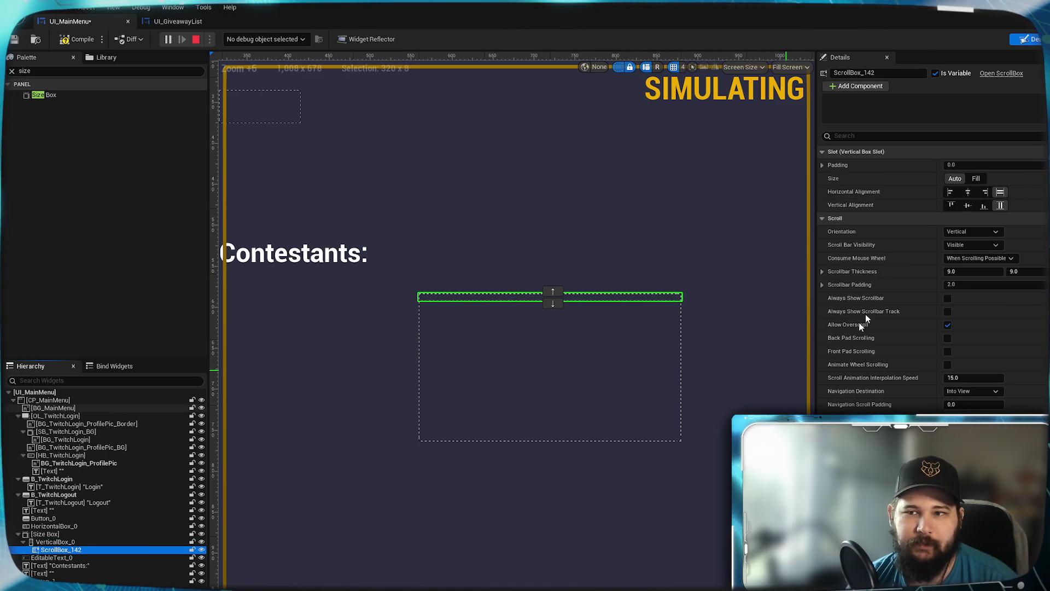
left_click(969, 192)
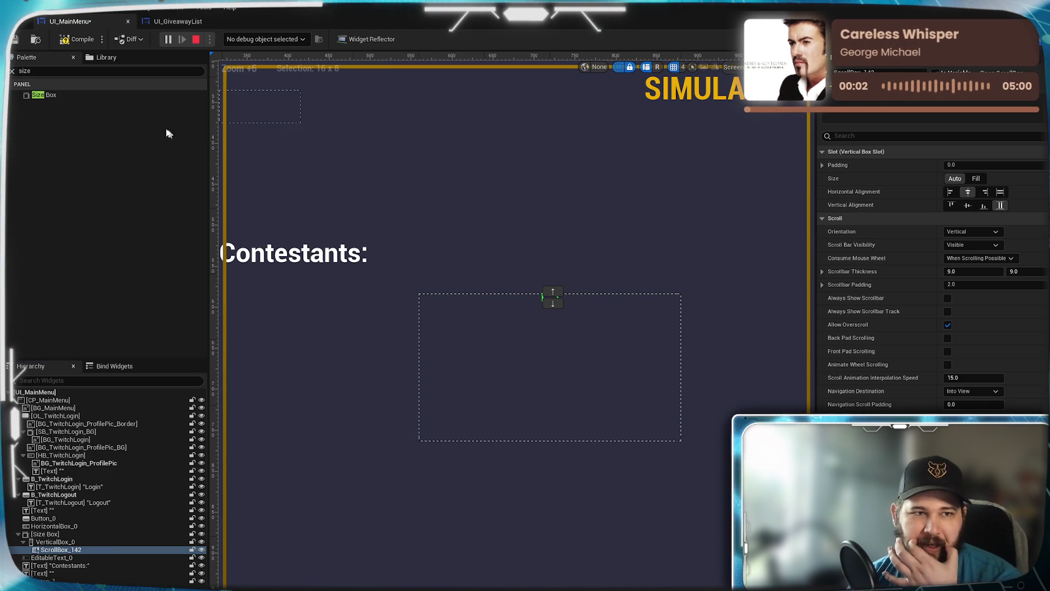
left_click(16, 40)
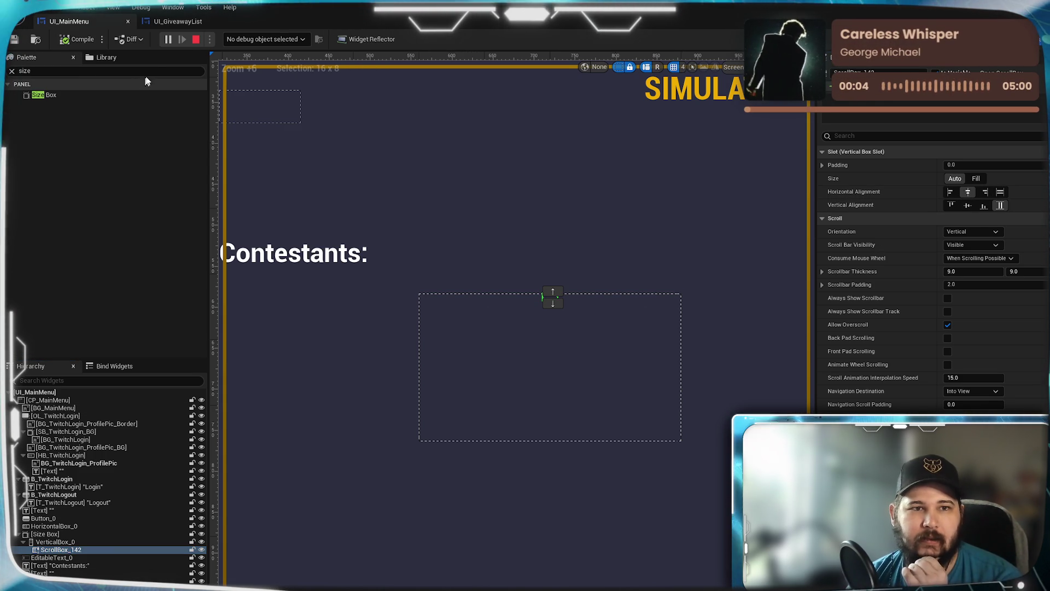
left_click(196, 40)
left_click(168, 39)
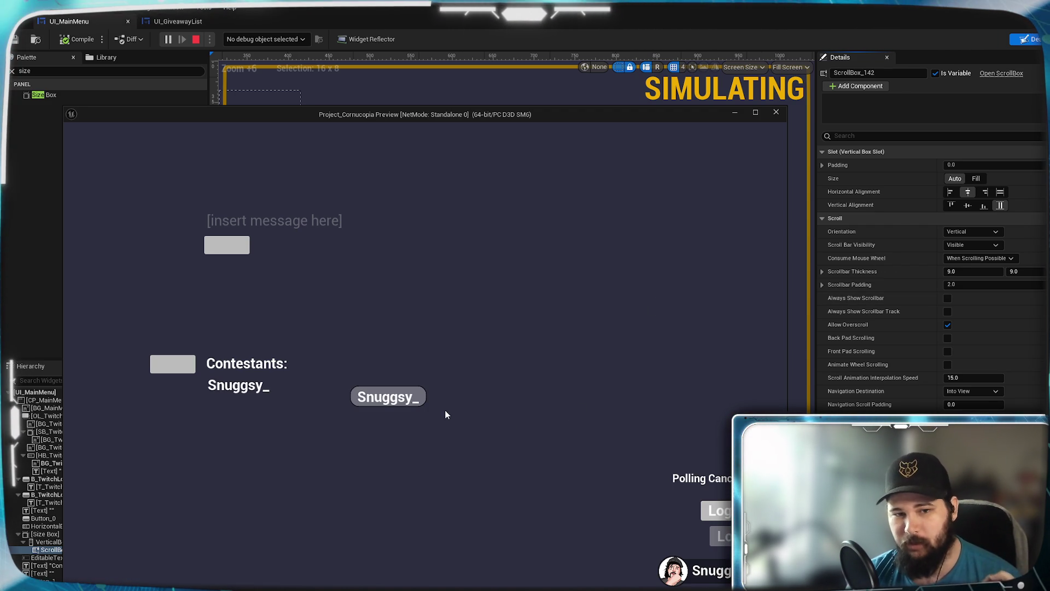
Step: Minimize the preview and view UI_GiveawayList's GetText function graph
left_click(734, 113)
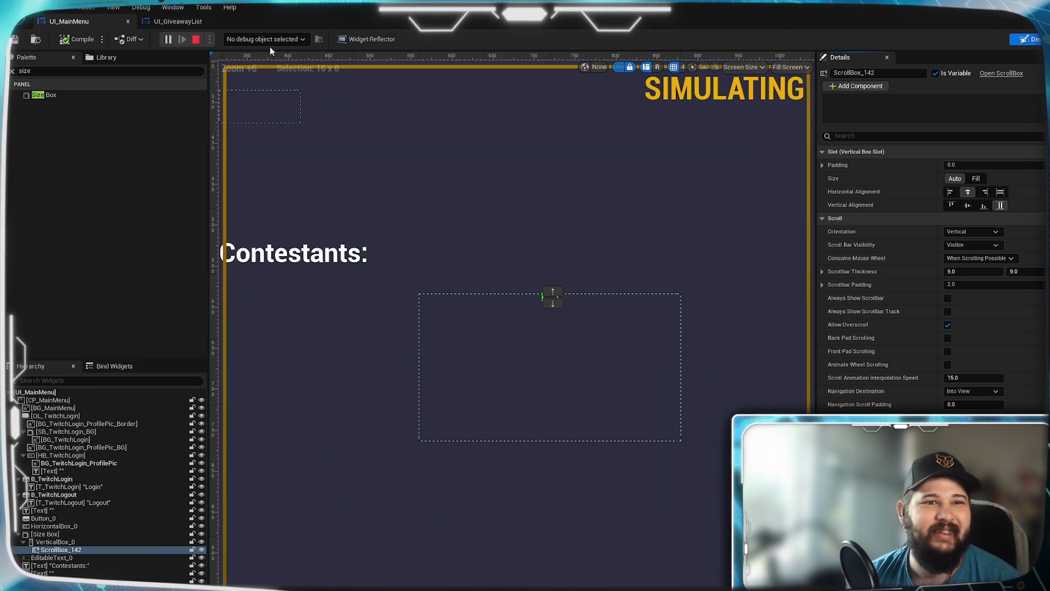
left_click(170, 21)
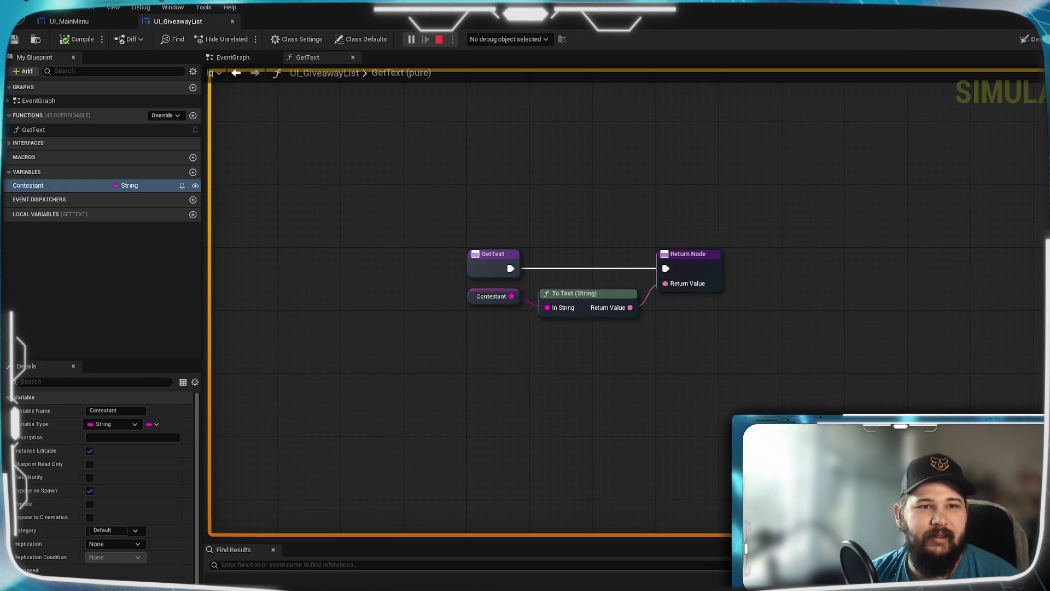
Step: Close UI_GiveawayList, compile UI_MainMenu's EventGraph with its Add Child nodes, and start a new play preview
left_click(232, 22)
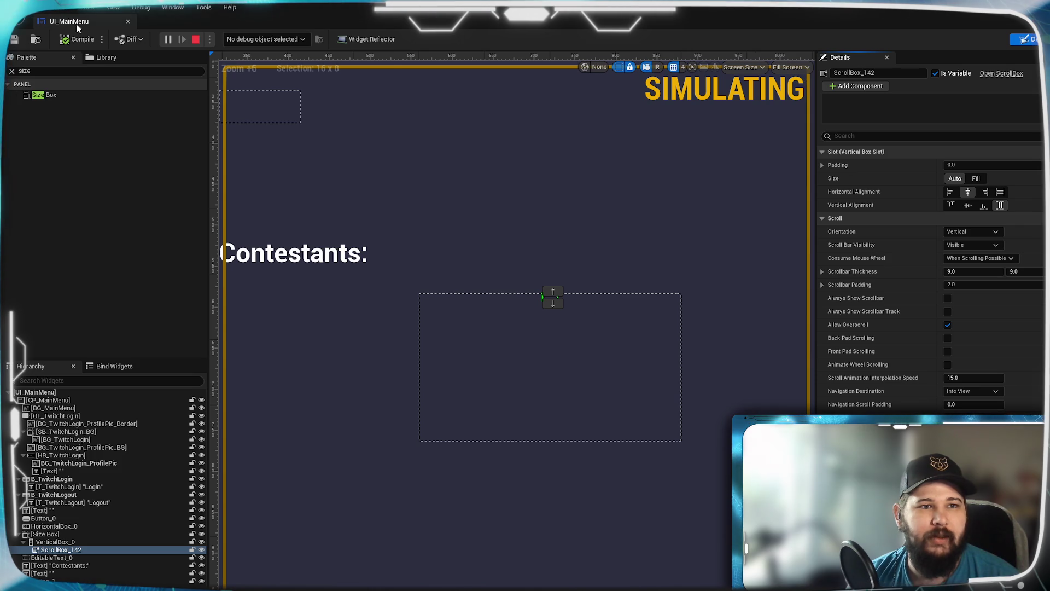
left_click(1039, 39)
mouse_move(780, 272)
left_mouse_down()
mouse_move(567, 294)
mouse_move(547, 241)
mouse_move(456, 196)
left_mouse_up()
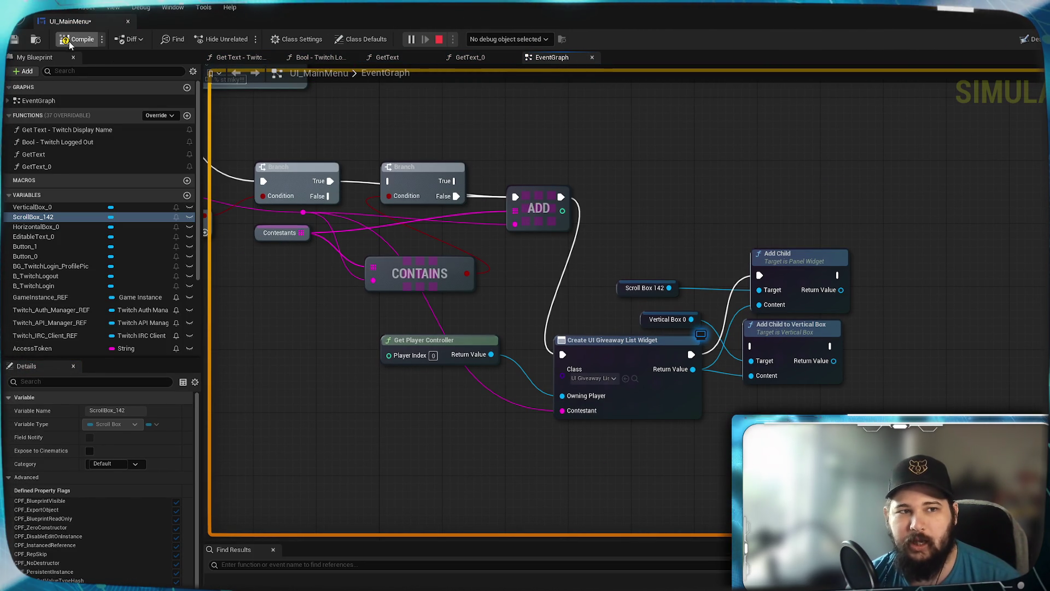
left_click(439, 39)
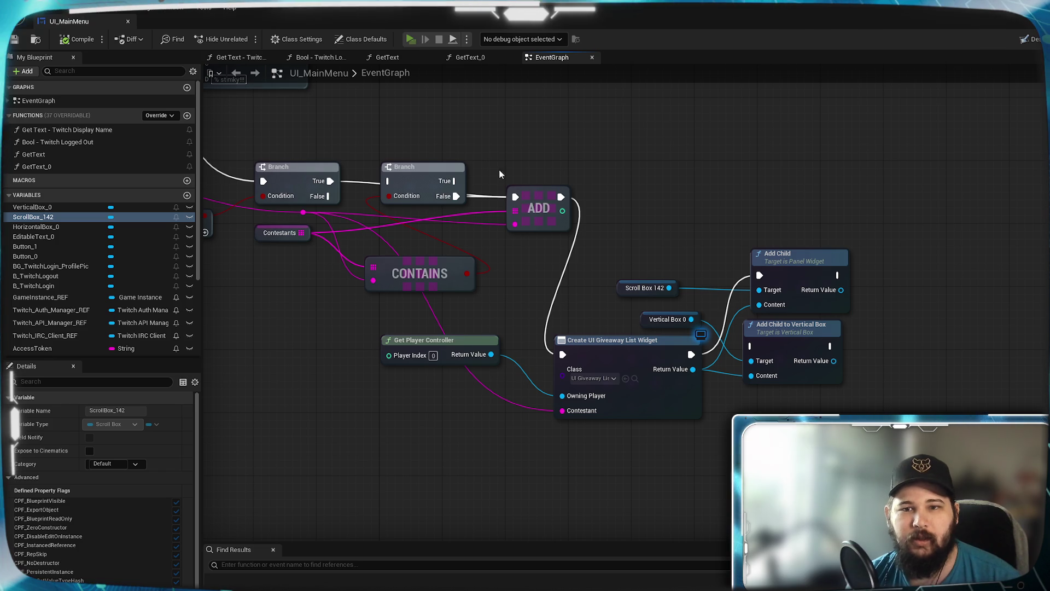
key("alt+p")
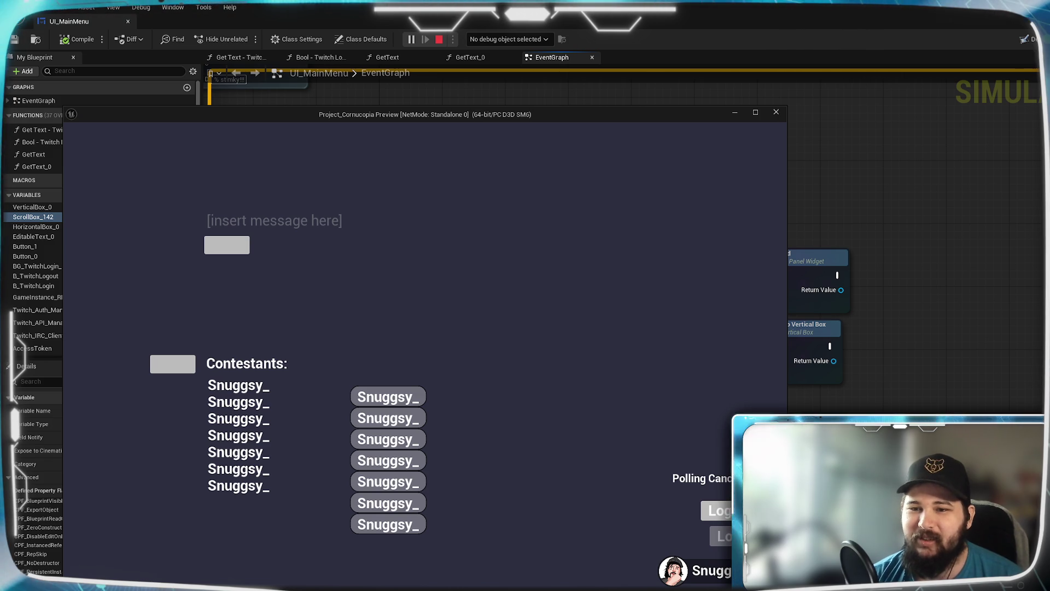
Step: After the Snuggsy_ entries pile up in the preview, bring UI_MainMenu's EventGraph back to the front
left_click(1034, 46)
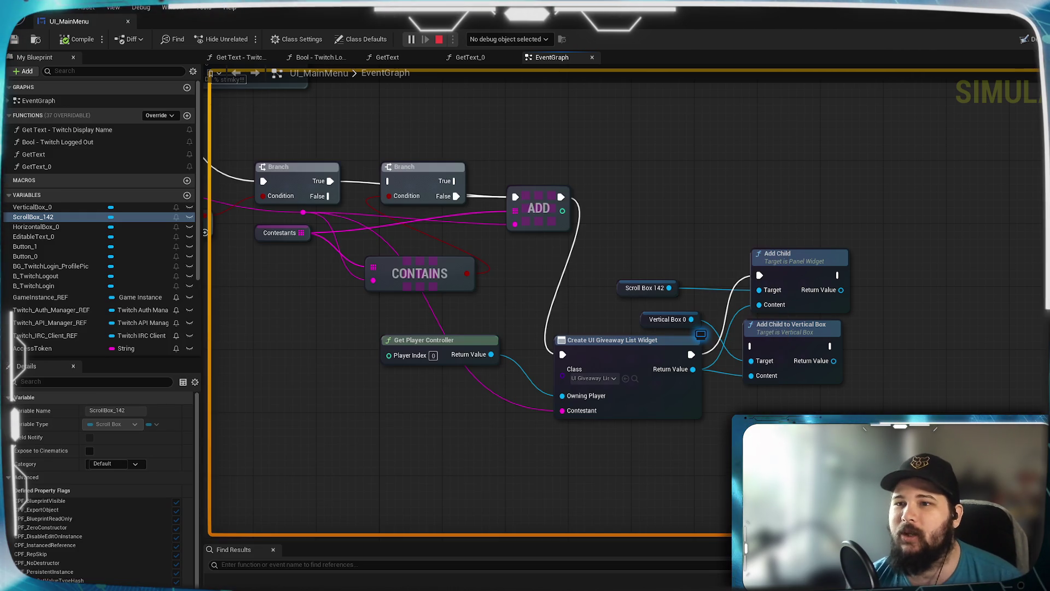
Step: In the Designer, enable Max Desired Height of 180 on the contestant list's Size Box
left_click(1030, 40)
scroll(449, 432, "up", 4)
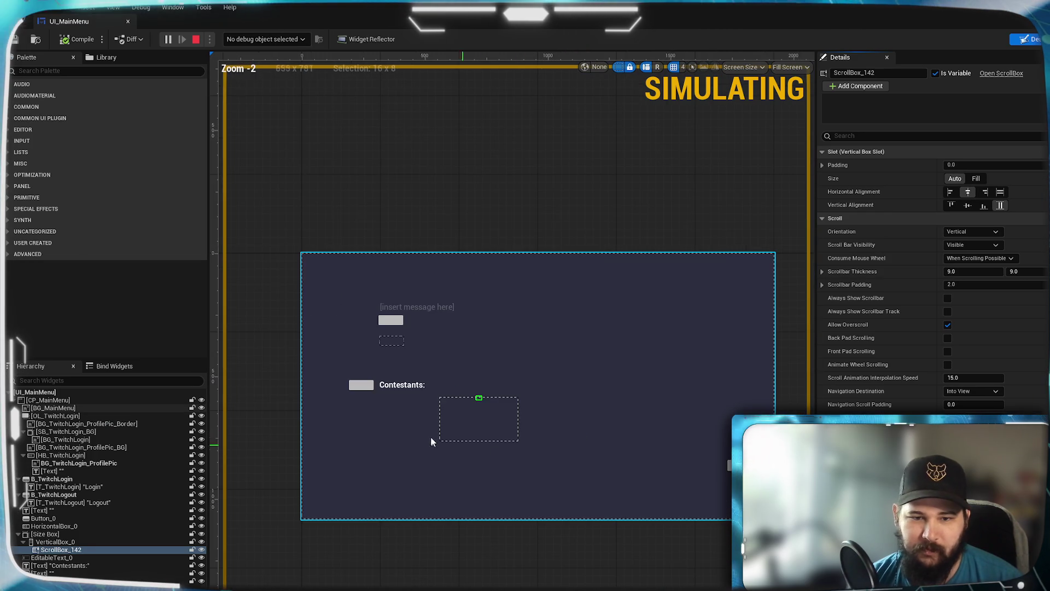
scroll(456, 428, "up", 1)
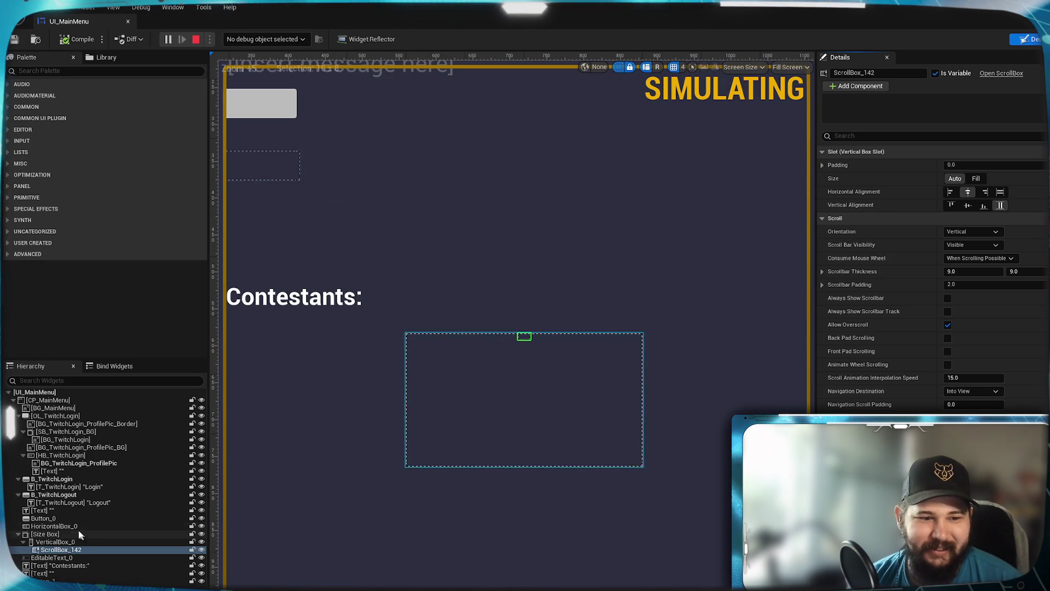
left_click(53, 535)
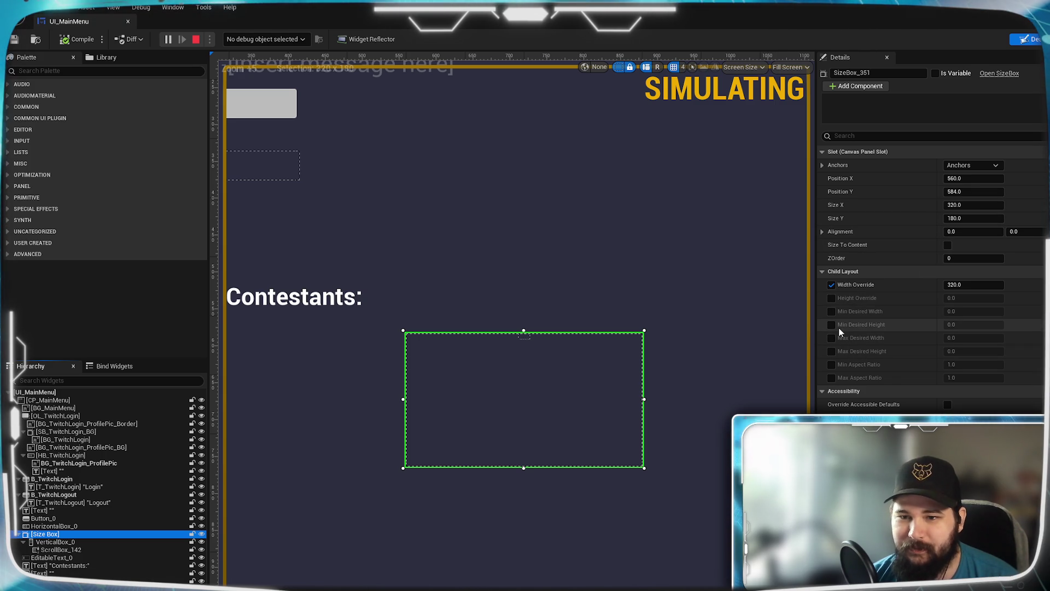
left_click(831, 352)
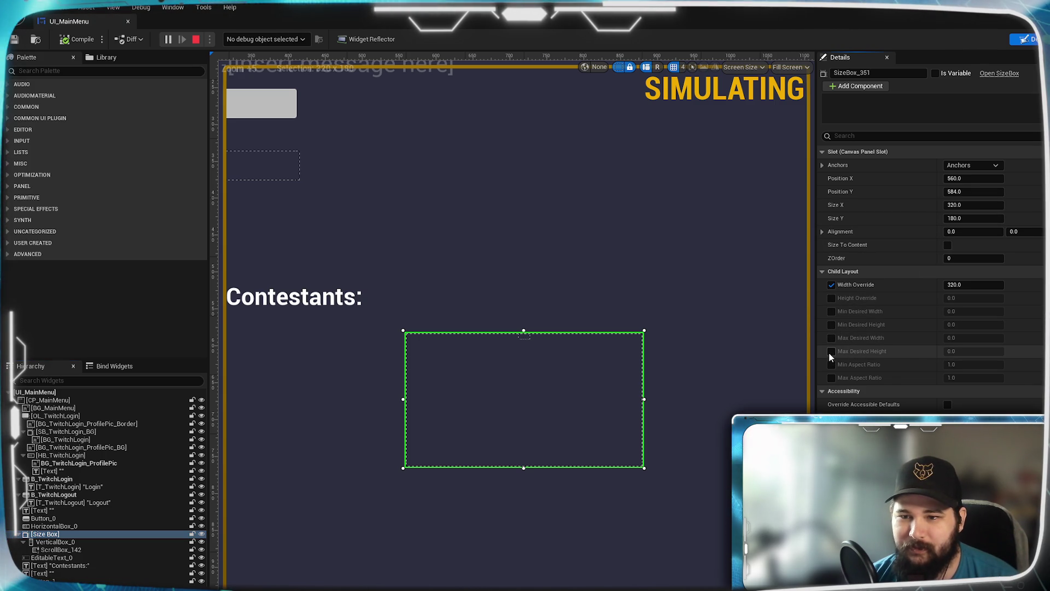
left_click(963, 351)
type("180")
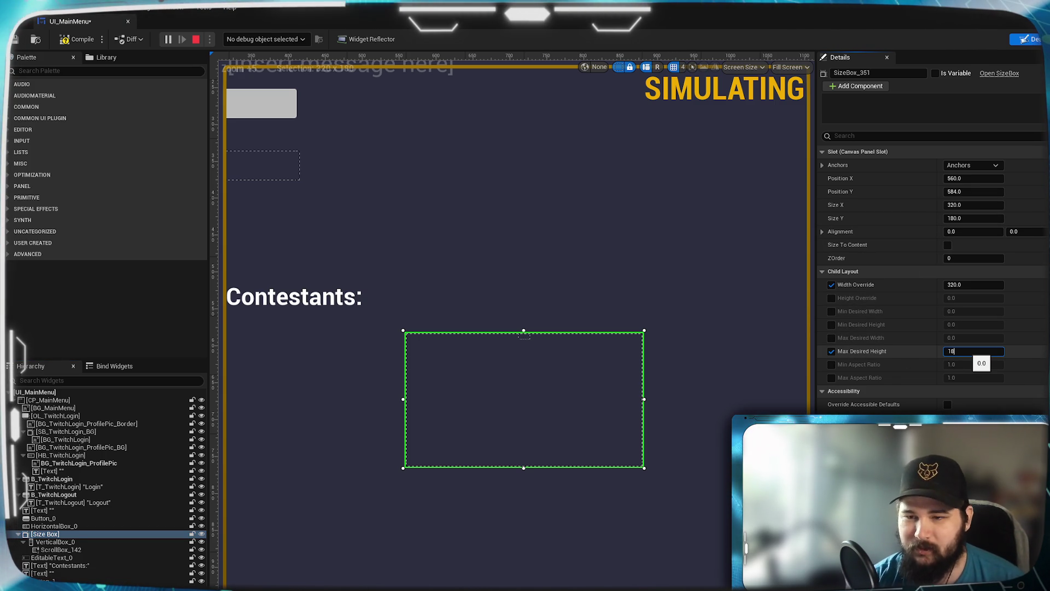
key("Return")
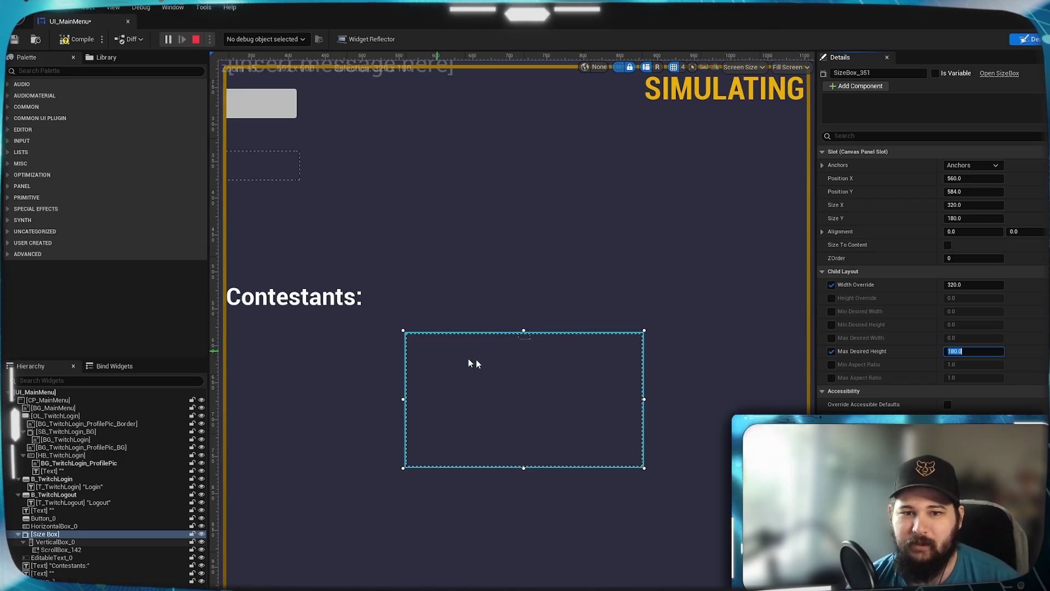
Step: Save the widget, stop the simulation and launch a play preview to test the list
key("ctrl+s")
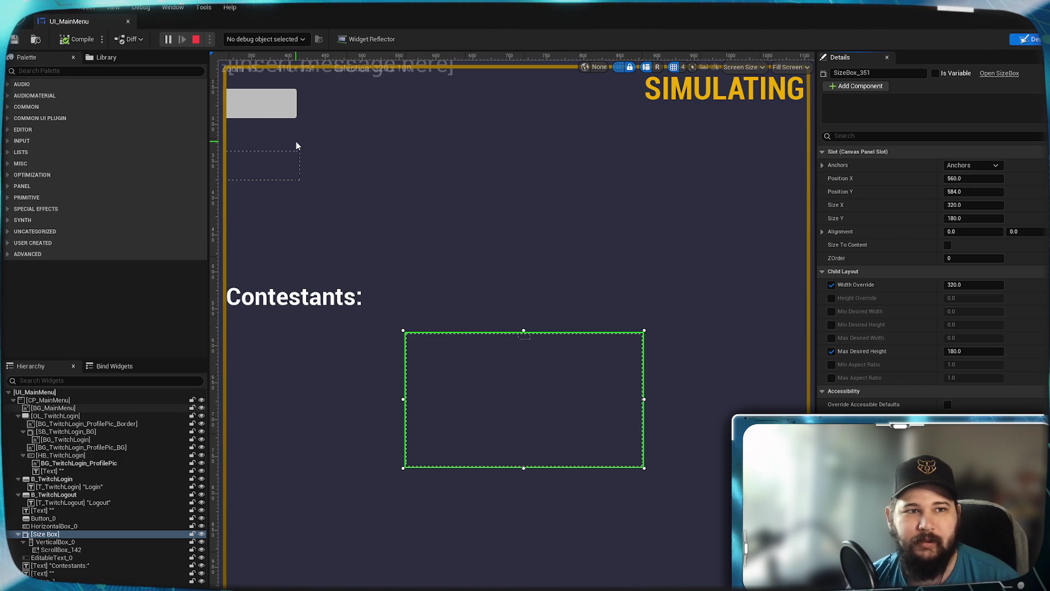
key("Escape")
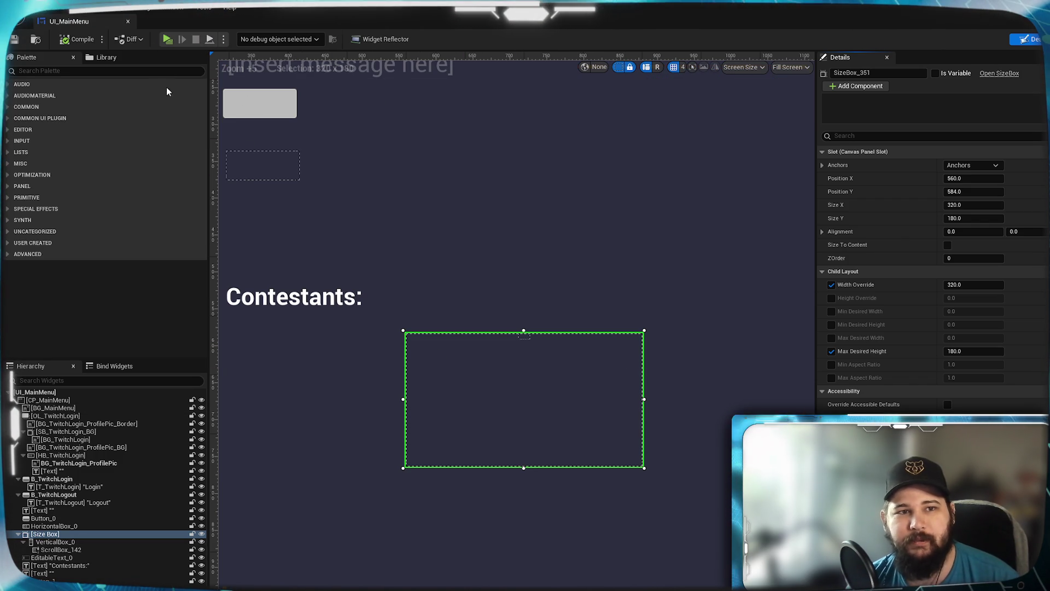
left_click(167, 41)
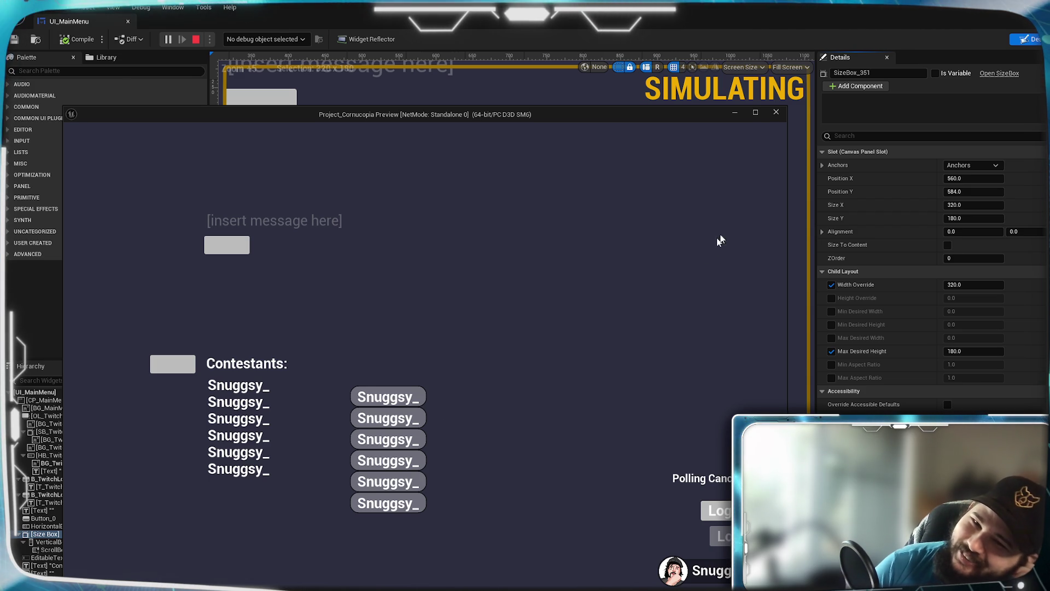
left_click(768, 114)
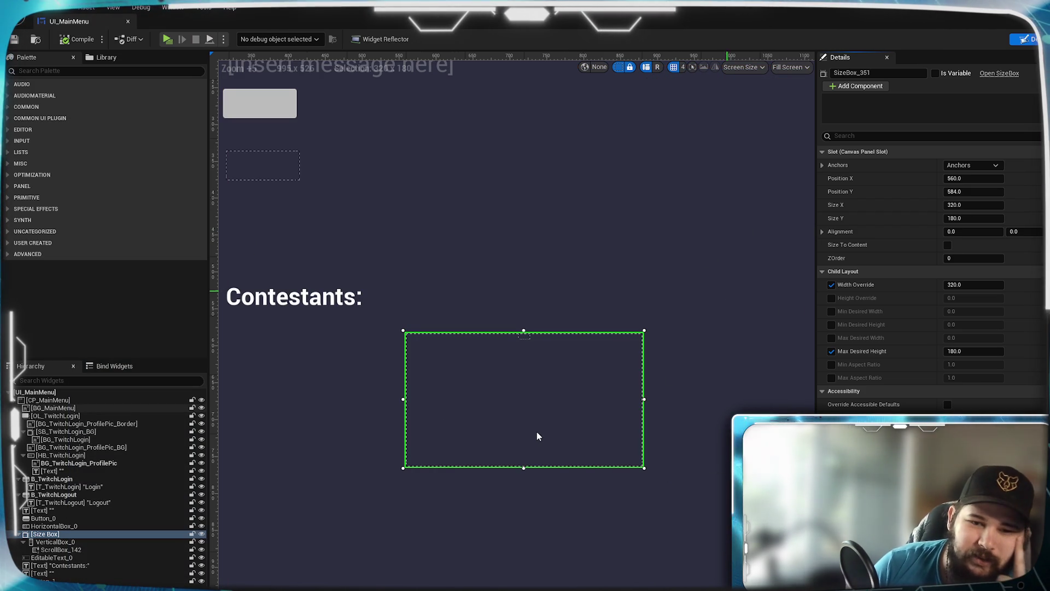
Step: Replace the Size Box's Max Desired Height with a 180 Height Override, save, and relaunch the preview
left_click(832, 350)
left_click(832, 299)
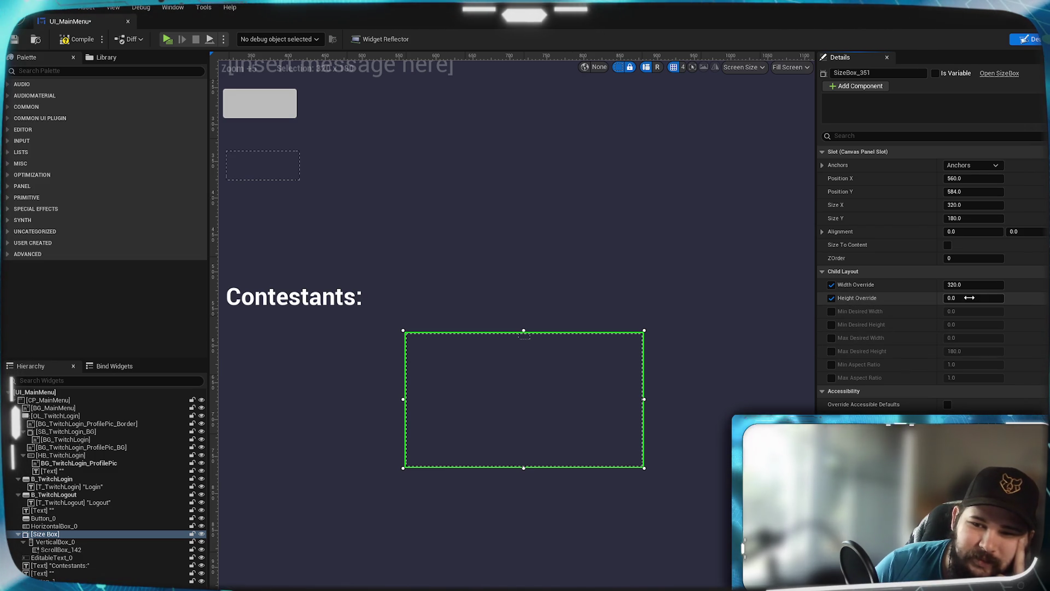
type("18")
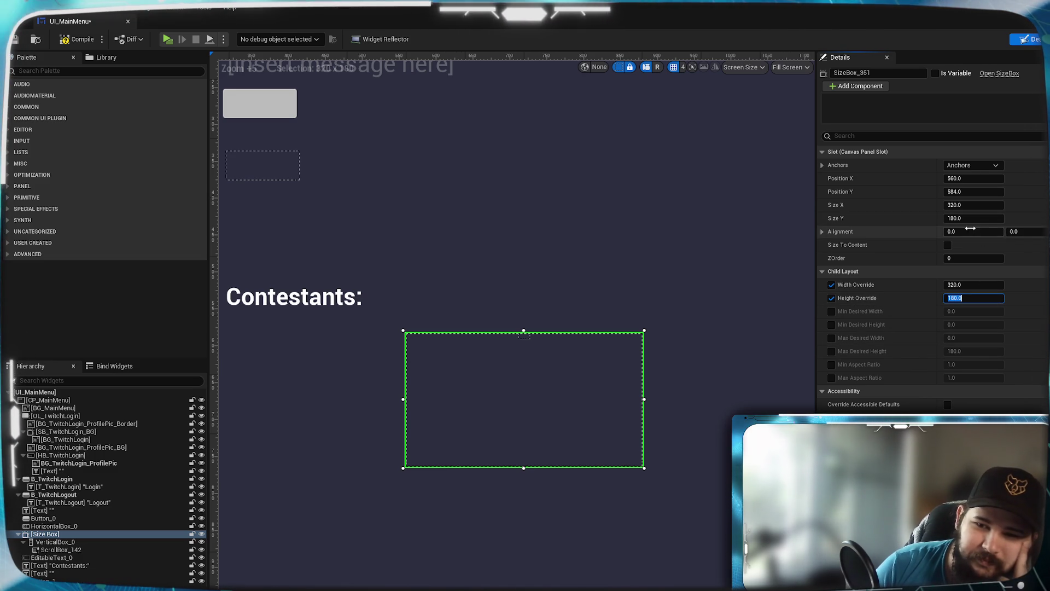
key("Return")
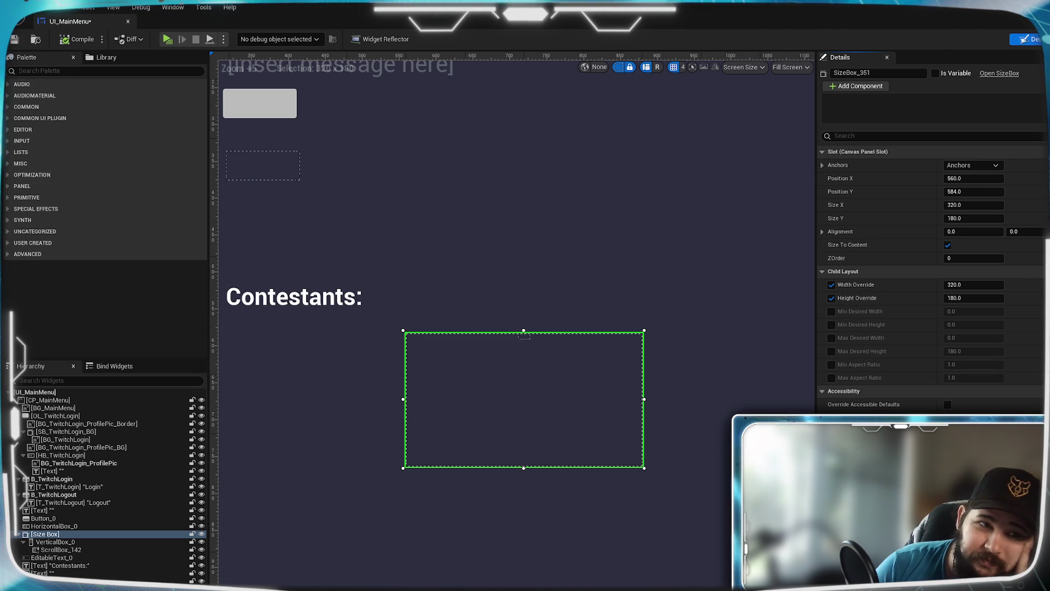
key("ctrl+s")
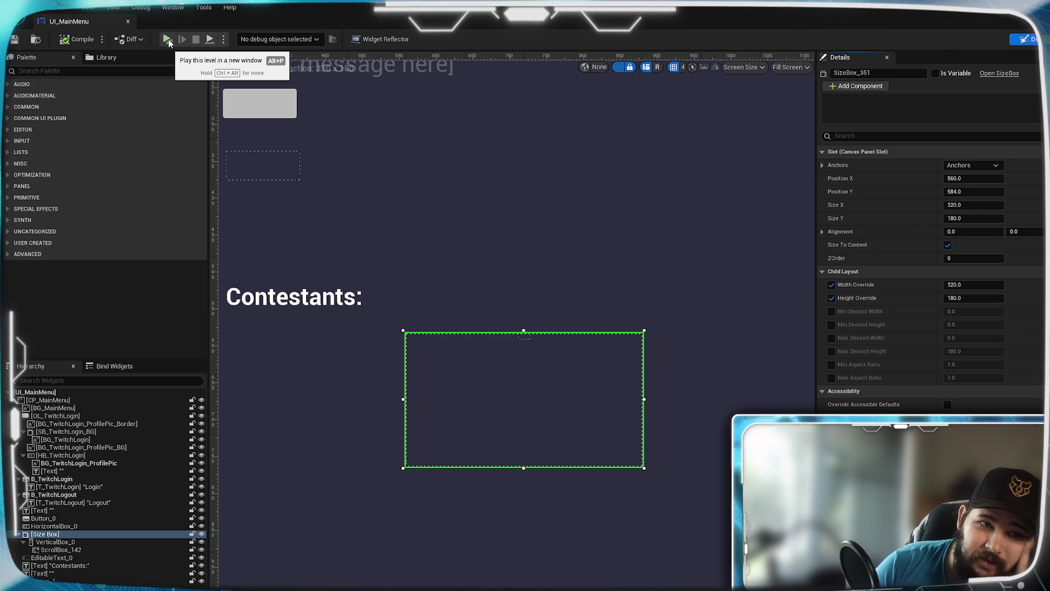
key("alt+p")
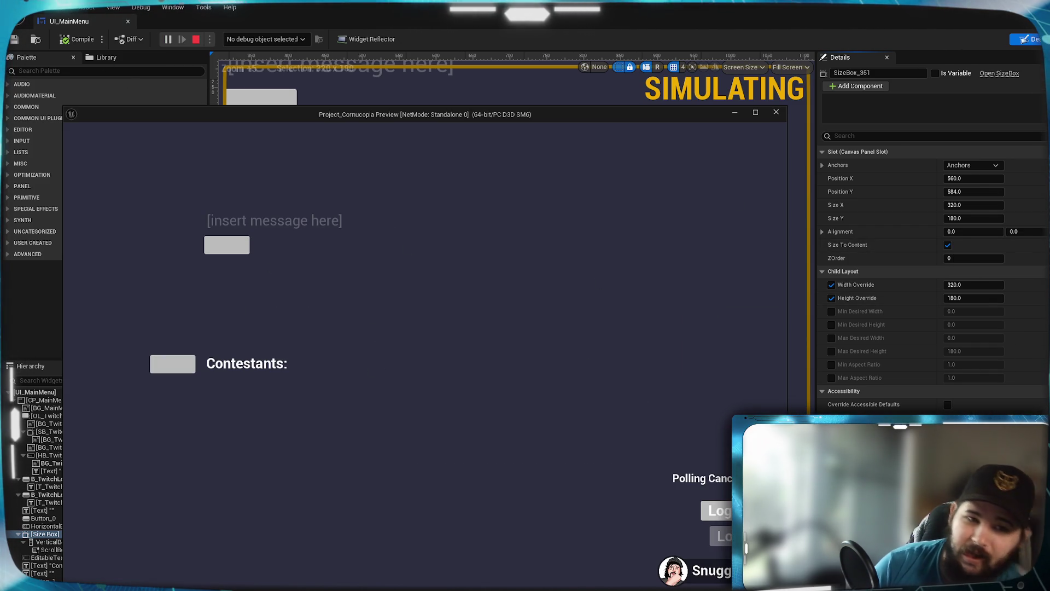
Step: Watch the contestant entries fill the preview's scroll list, then close the preview window
type("Enter")
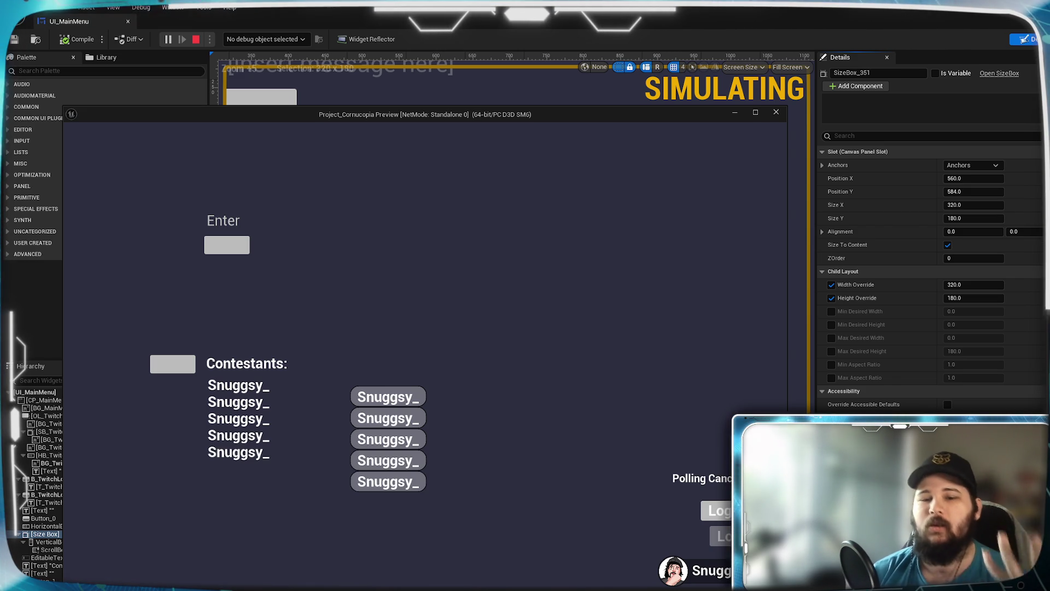
left_click(776, 113)
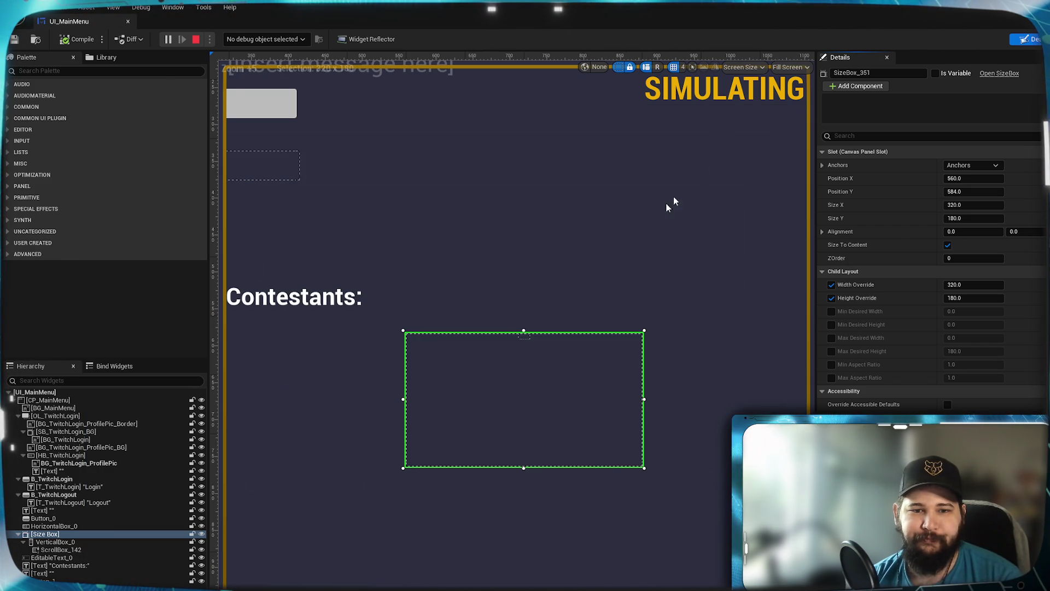
Step: Disable Size To Content on the contestants Size Box, stop the simulation, and relaunch the preview
left_click(526, 338)
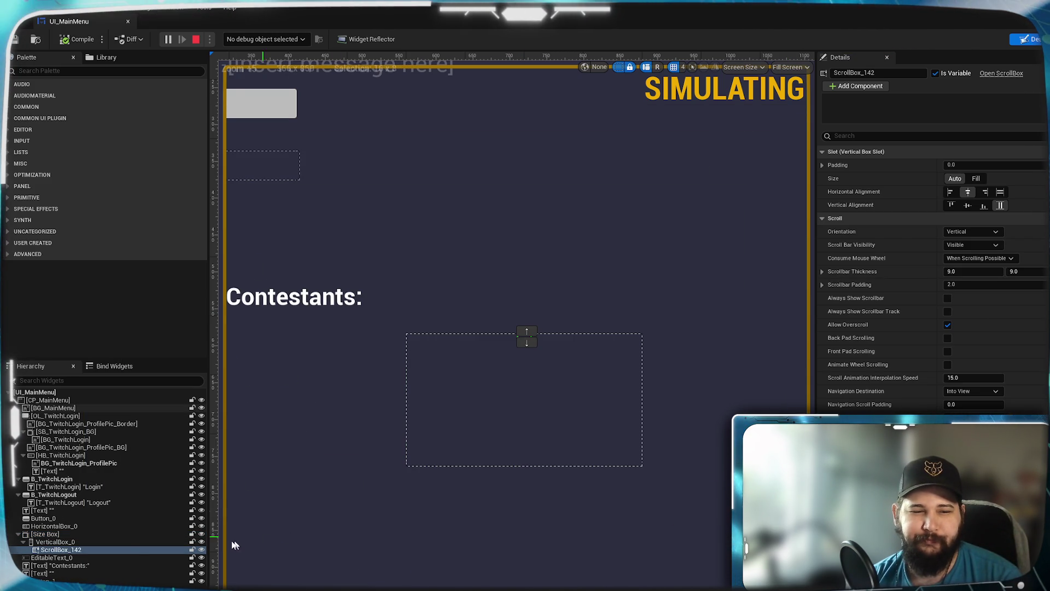
left_click(109, 542)
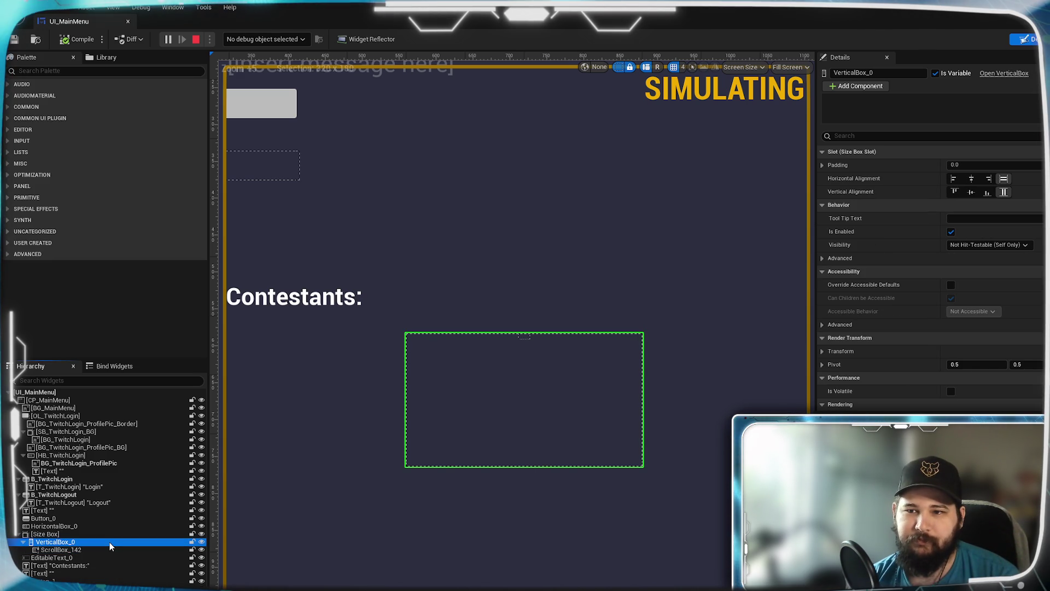
left_click(70, 535)
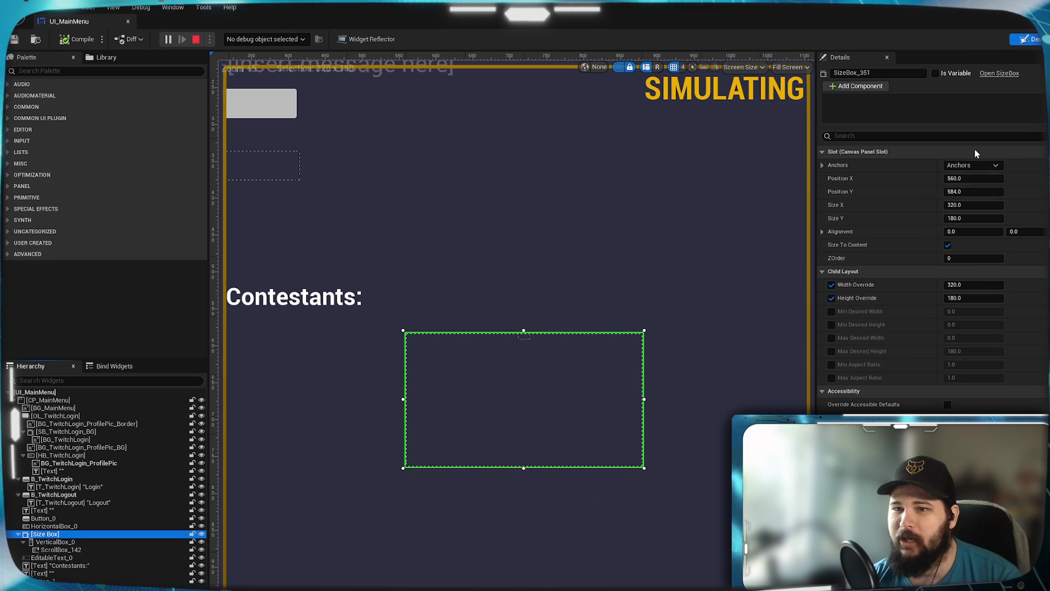
left_click(951, 251)
left_click(951, 247)
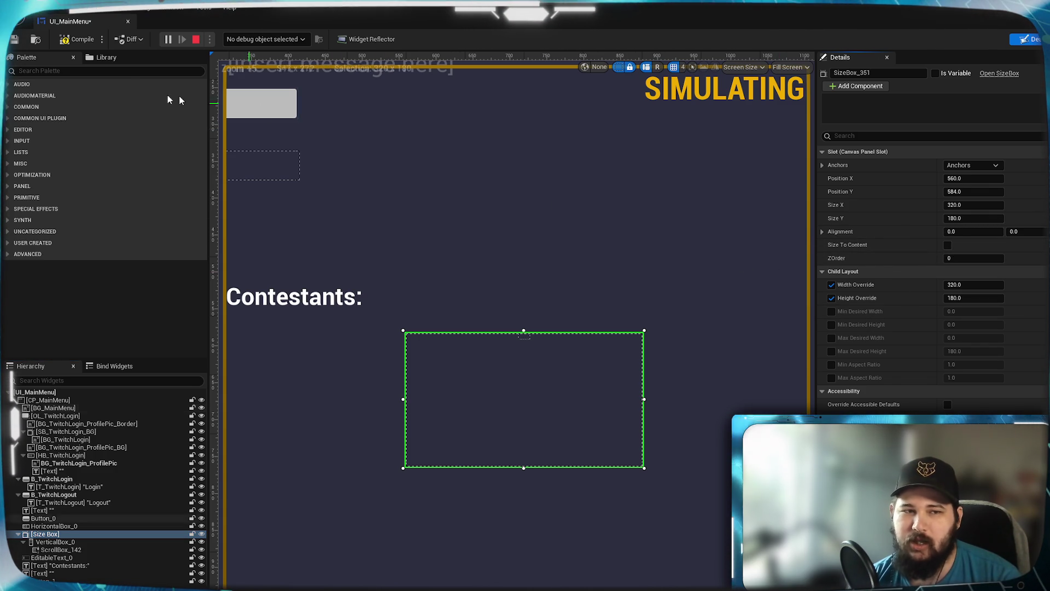
left_click(196, 39)
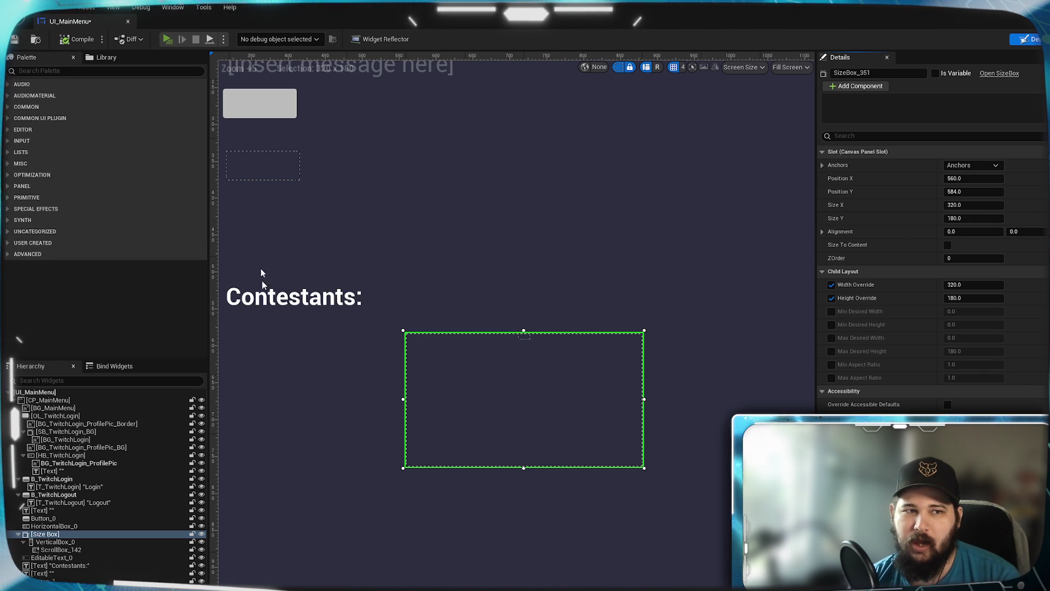
key("alt+p")
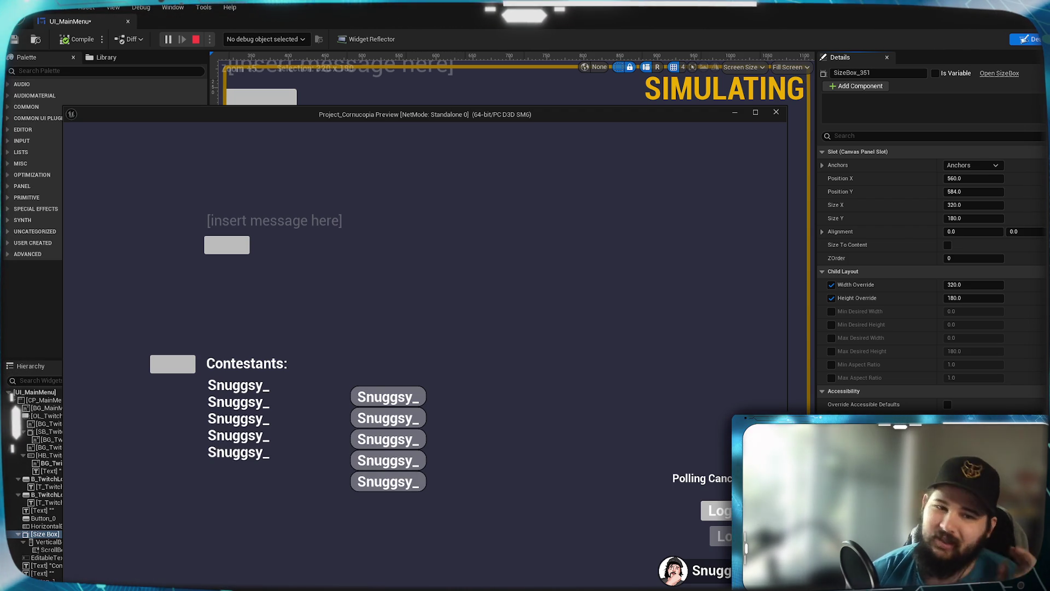
Step: Minimize the preview after viewing the contestant list, returning to the 320 × 180 Size Box in the designer
left_click(736, 113)
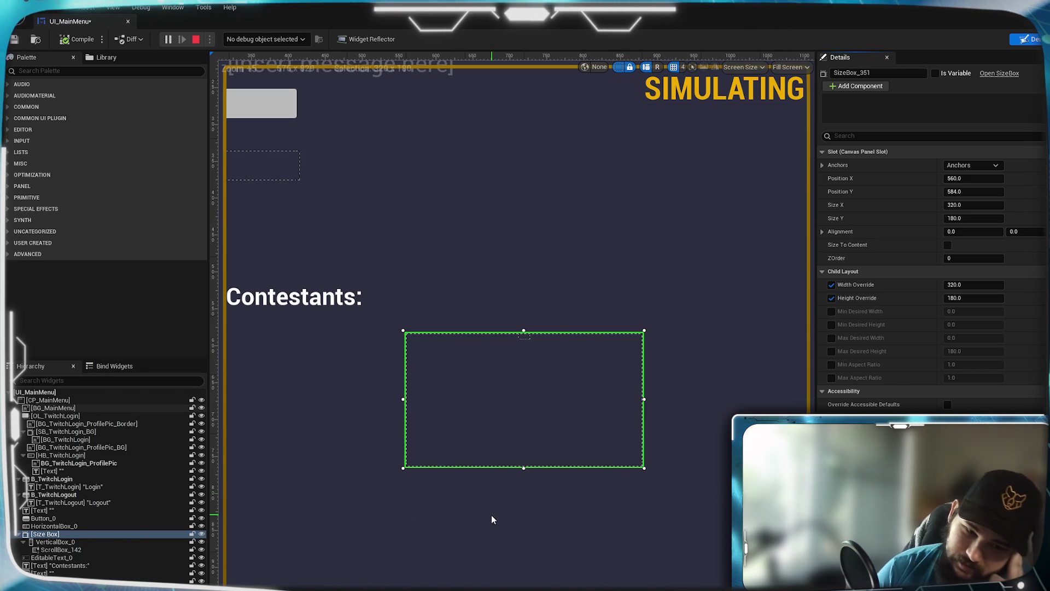
scroll(491, 514, "down", 4)
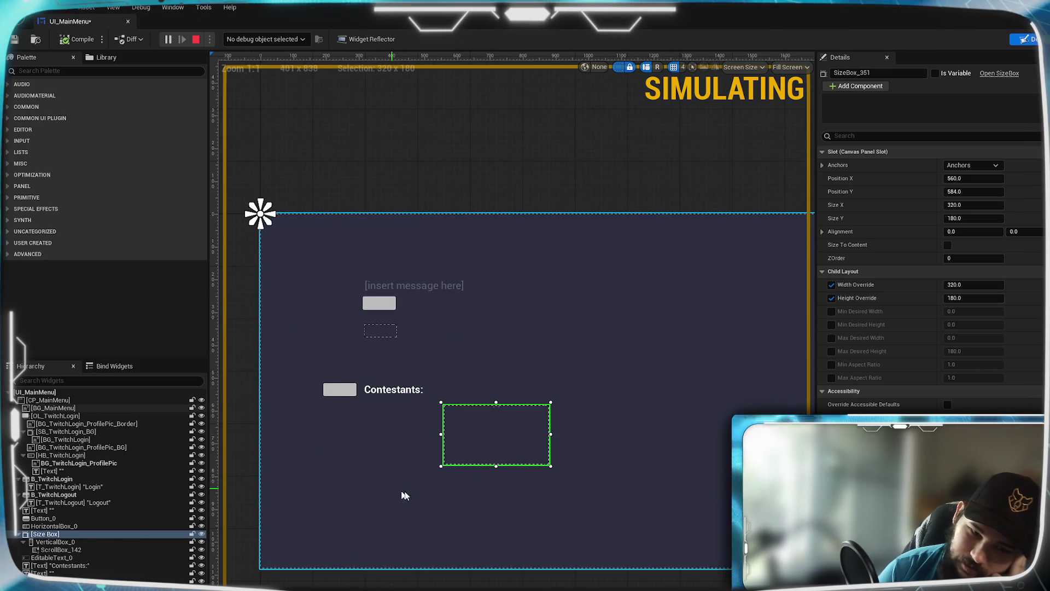
scroll(416, 491, "up", 4)
scroll(493, 499, "down", 2)
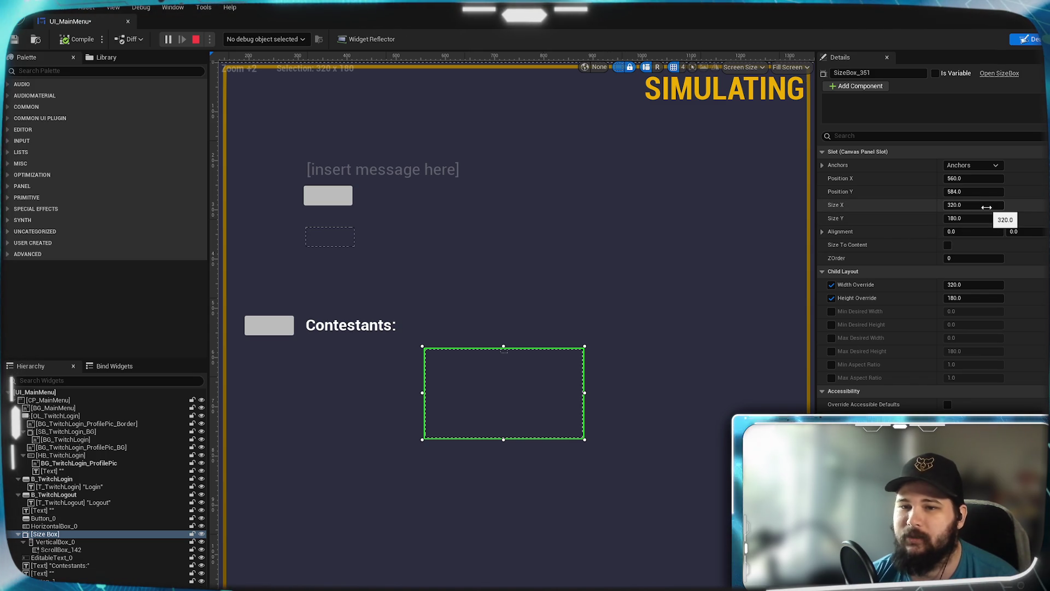
Step: Drag ScrollBox_142 out of VerticalBox_0 in the Hierarchy, then select VerticalBox_0 and delete it
left_click(71, 543)
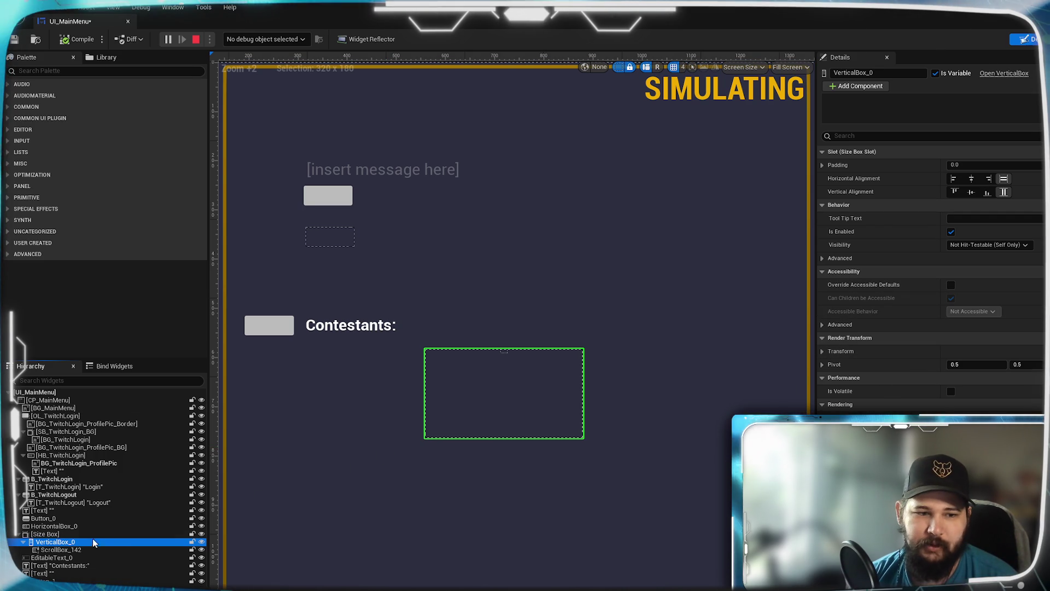
left_click(55, 534)
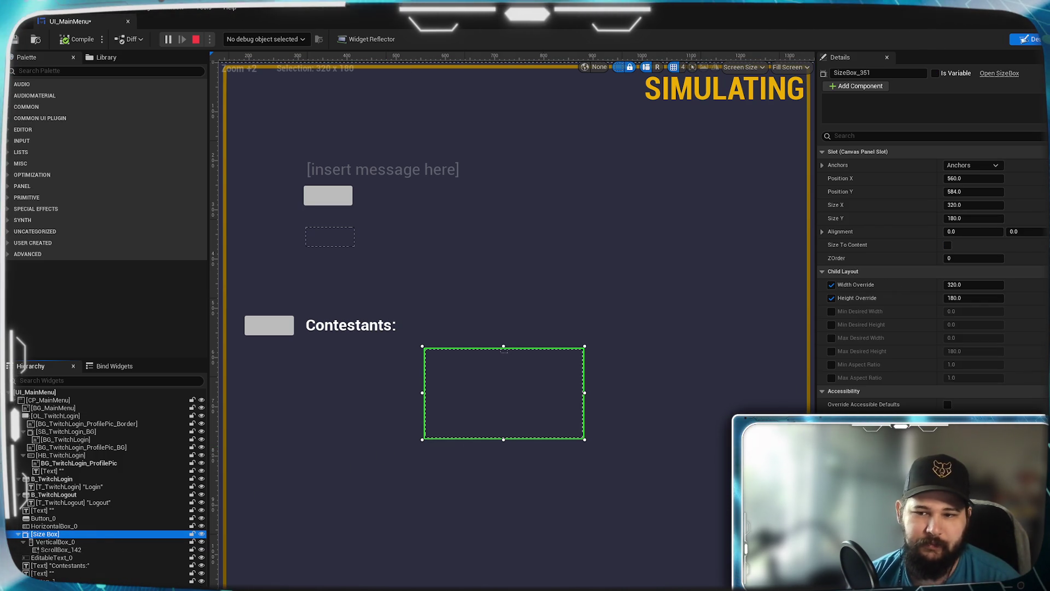
scroll(930, 274, "down", 2)
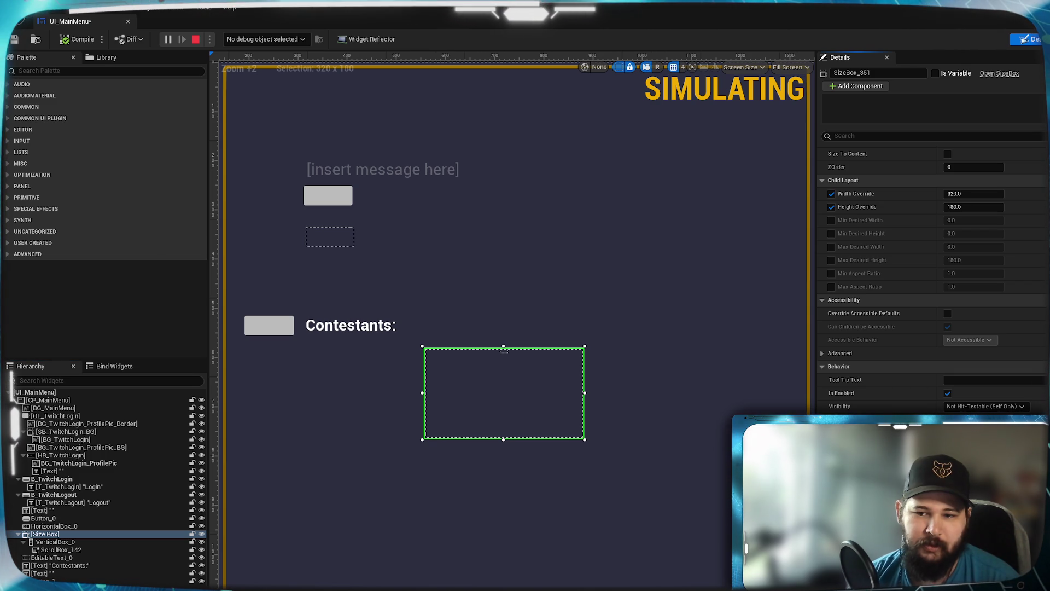
left_click(86, 549)
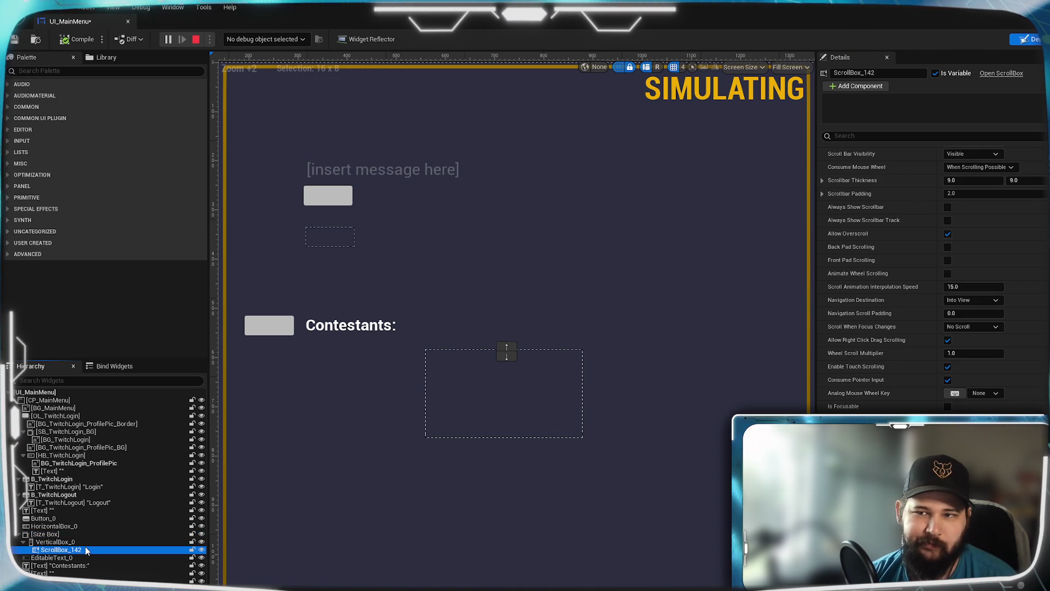
mouse_move(86, 550)
left_mouse_down()
mouse_move(57, 535)
mouse_move(59, 552)
left_mouse_up()
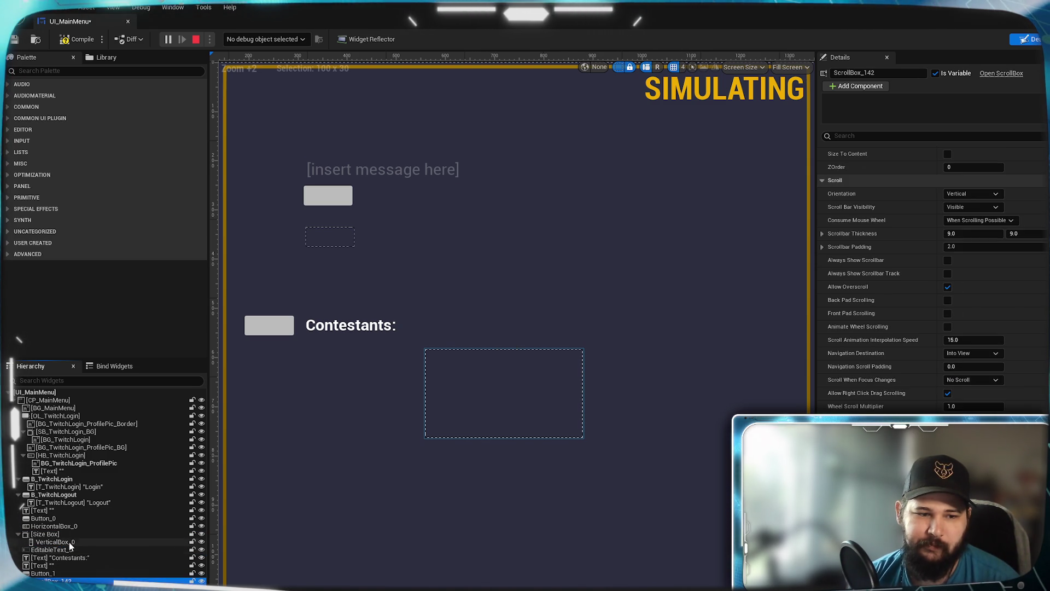
left_click(70, 542)
key("Delete")
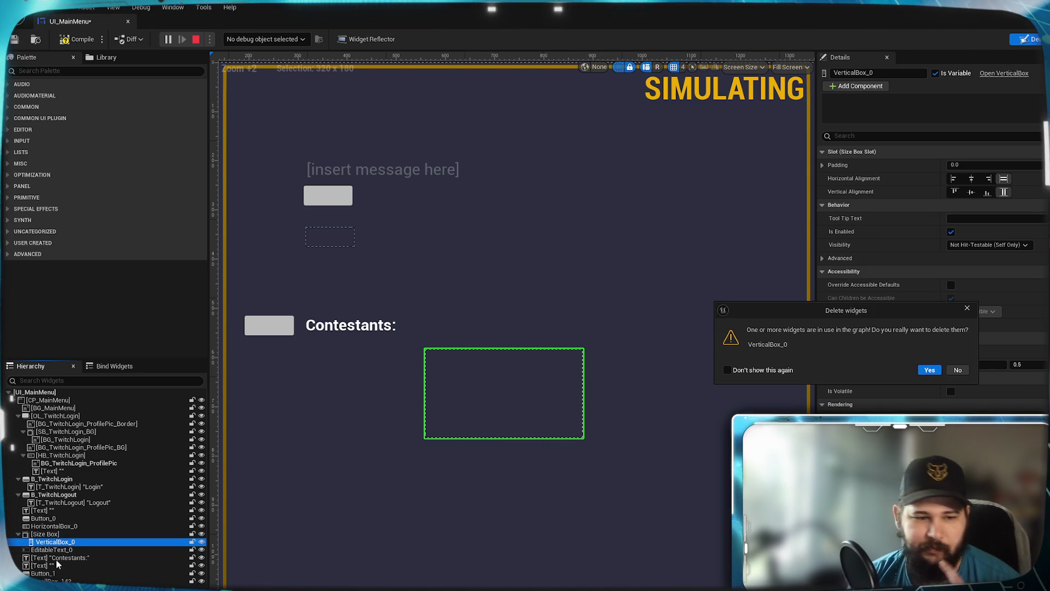
Step: Confirm removing VerticalBox_0, nest ScrollBox_142 in the Size Box centred horizontally, and stop simulating
left_click(930, 370)
left_click_drag(51, 573, 53, 533)
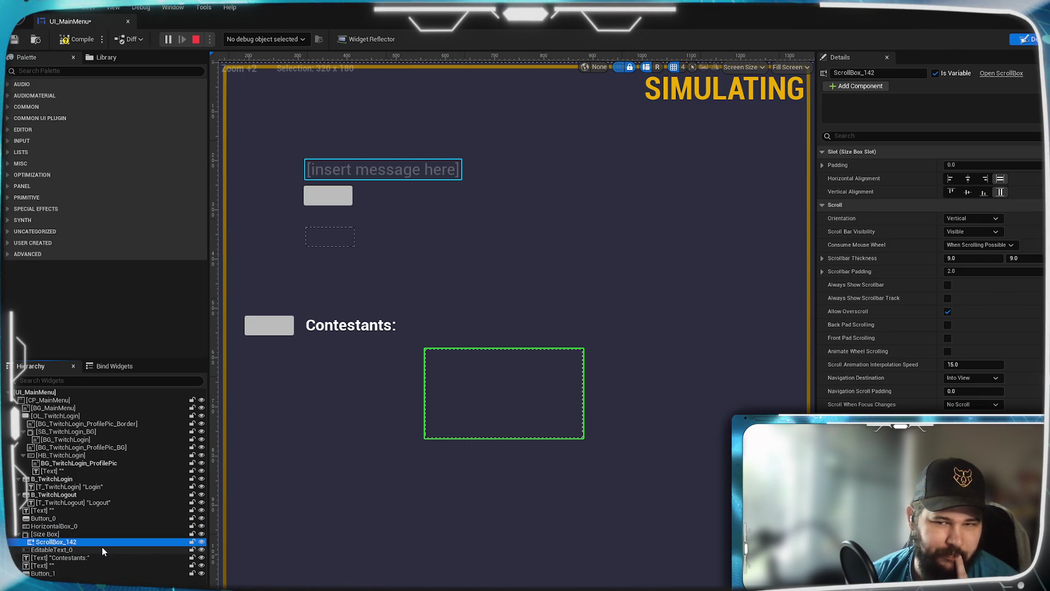
left_click(71, 536)
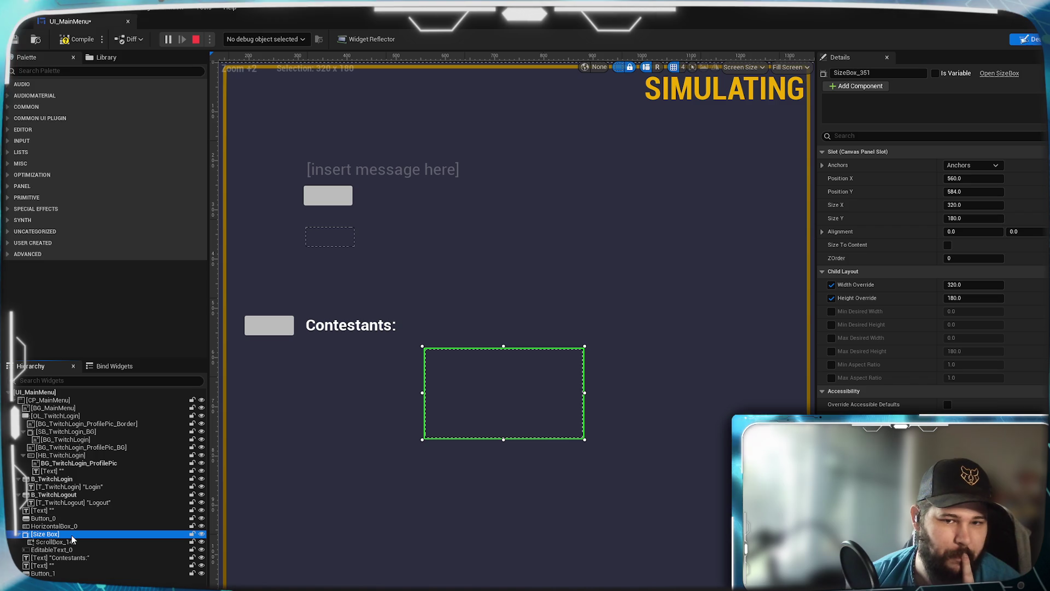
left_click(72, 541)
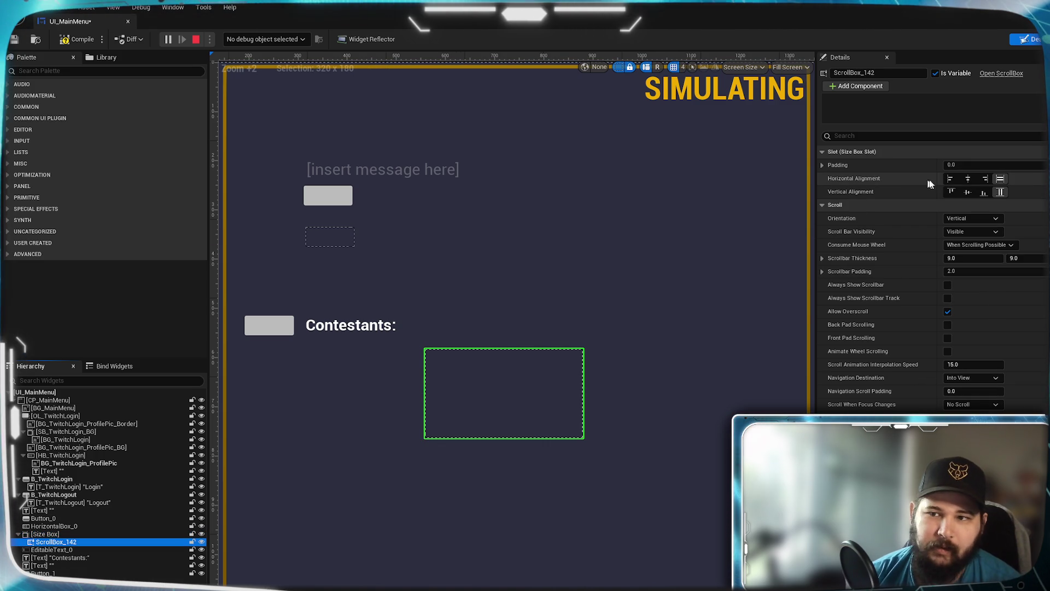
left_click(968, 180)
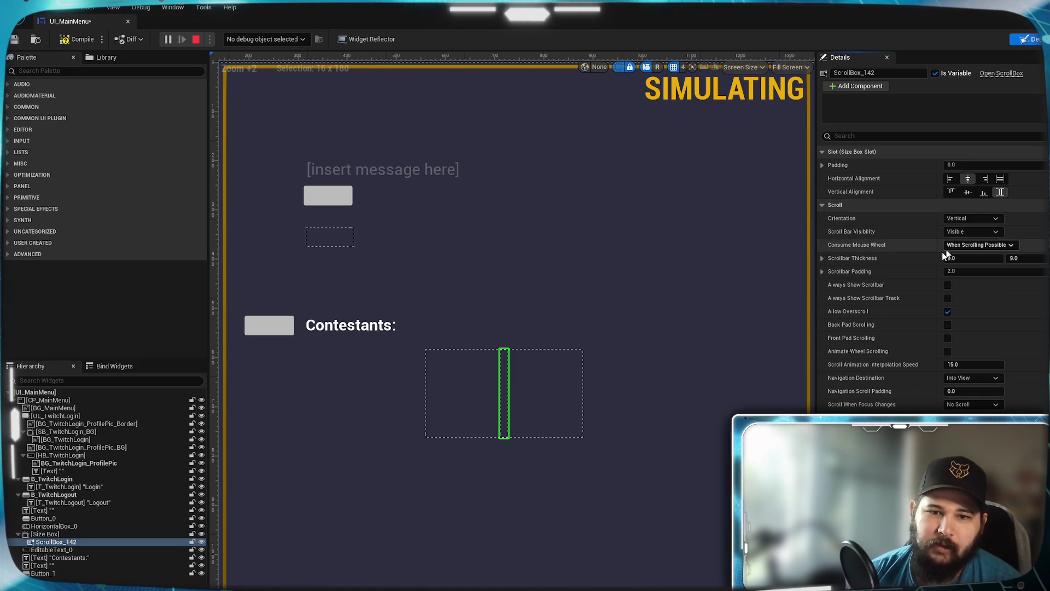
left_click(84, 536)
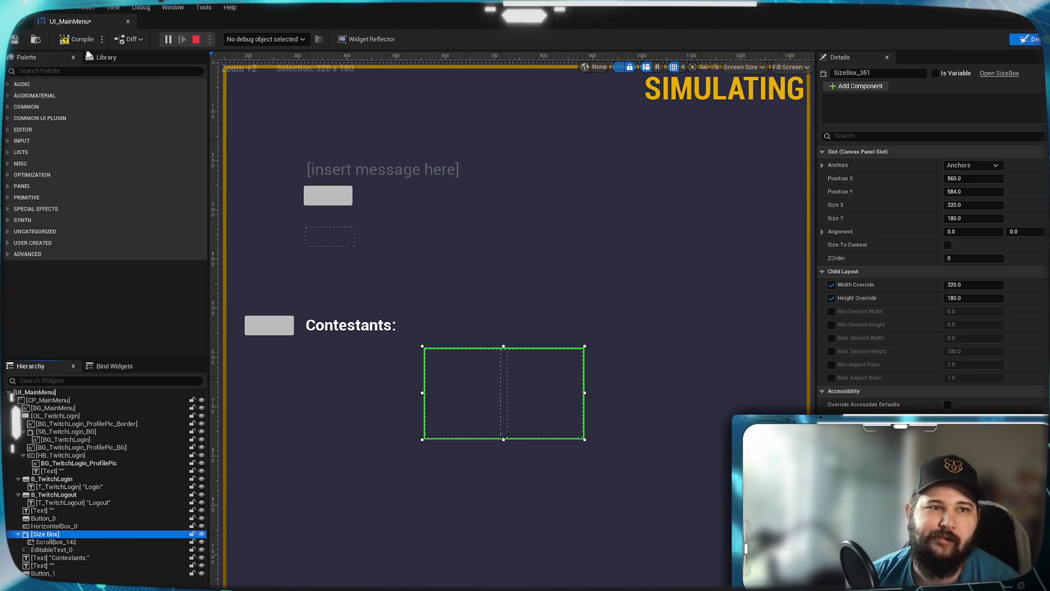
key("Escape")
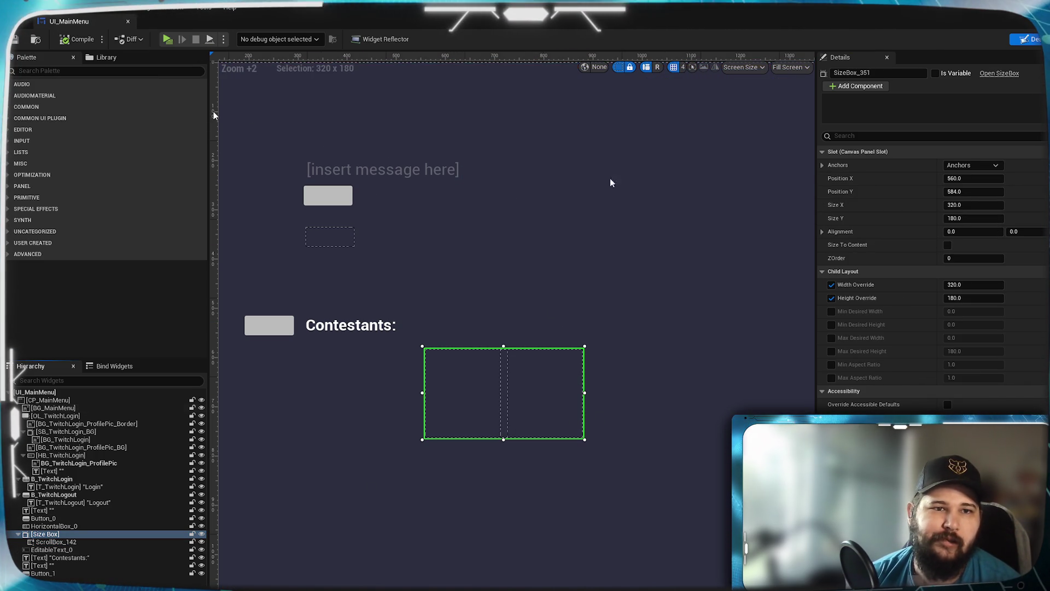
Step: Delete the Add Child to Vertical Box node from the EventGraph, compile, and launch Play
left_click(1036, 39)
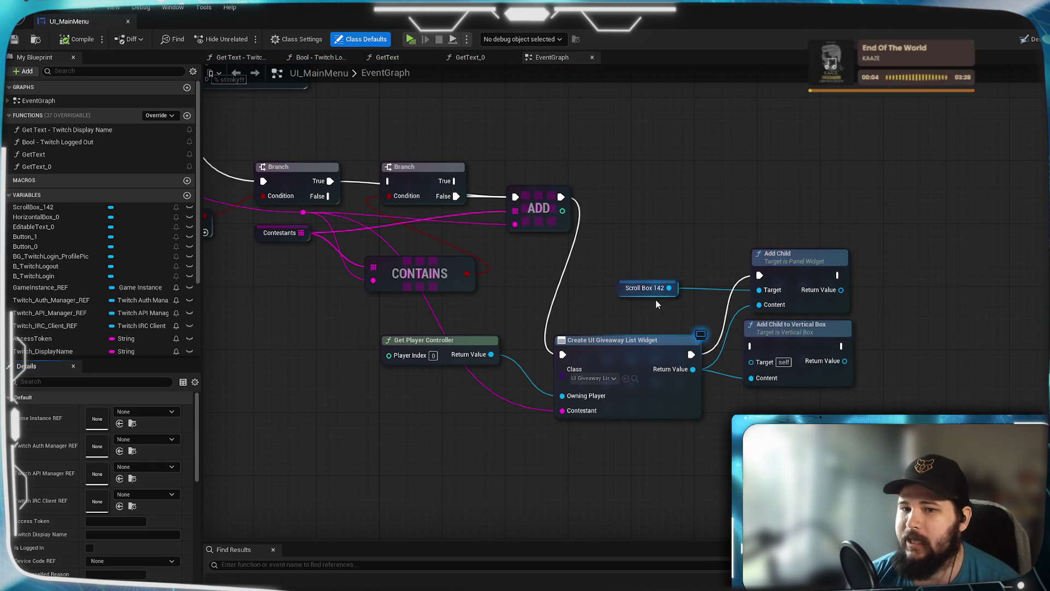
left_click(808, 335)
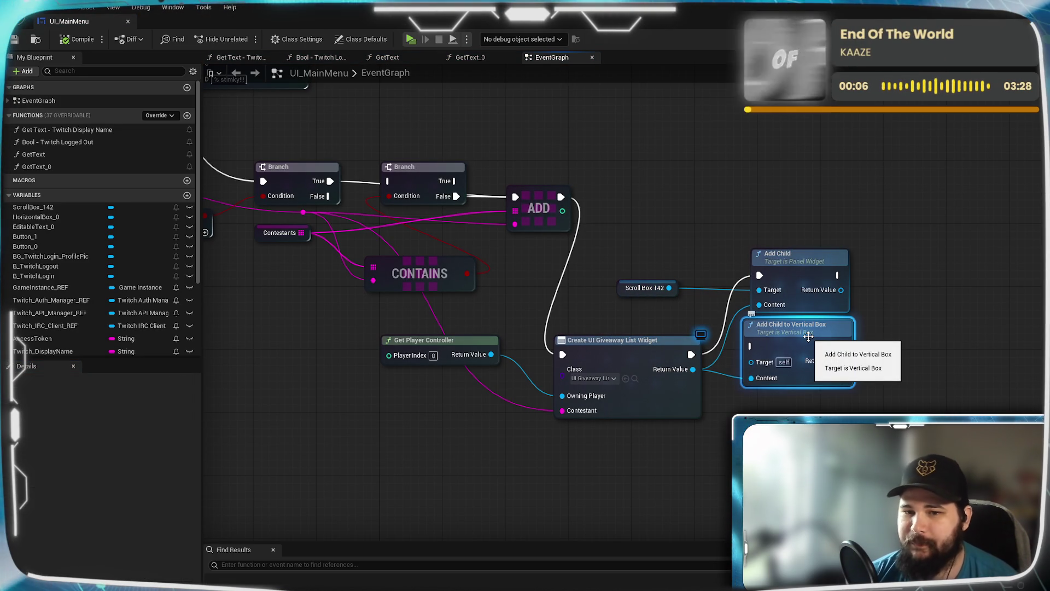
key("Delete")
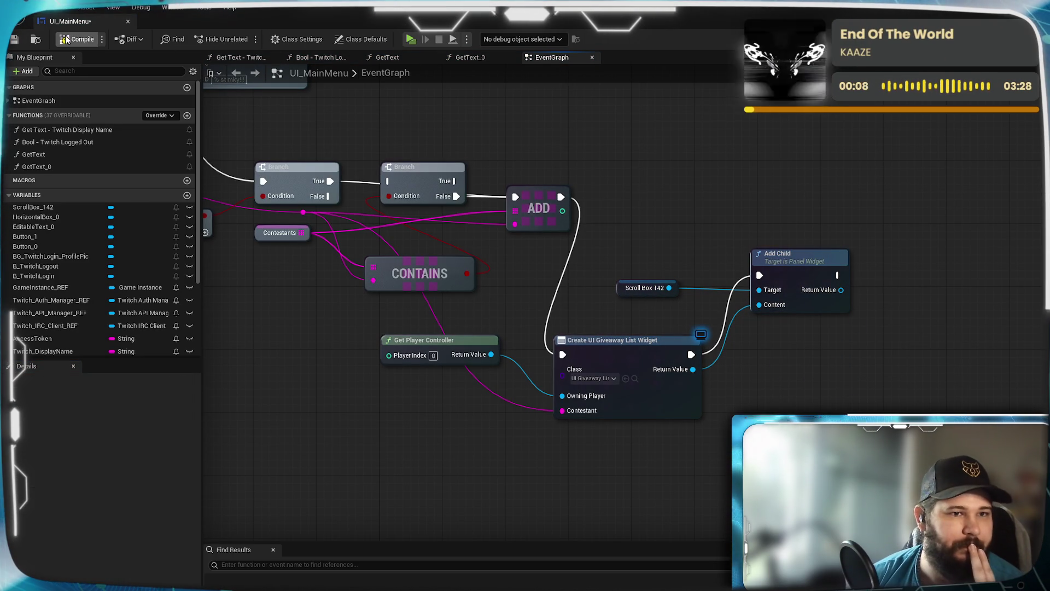
left_click(15, 39)
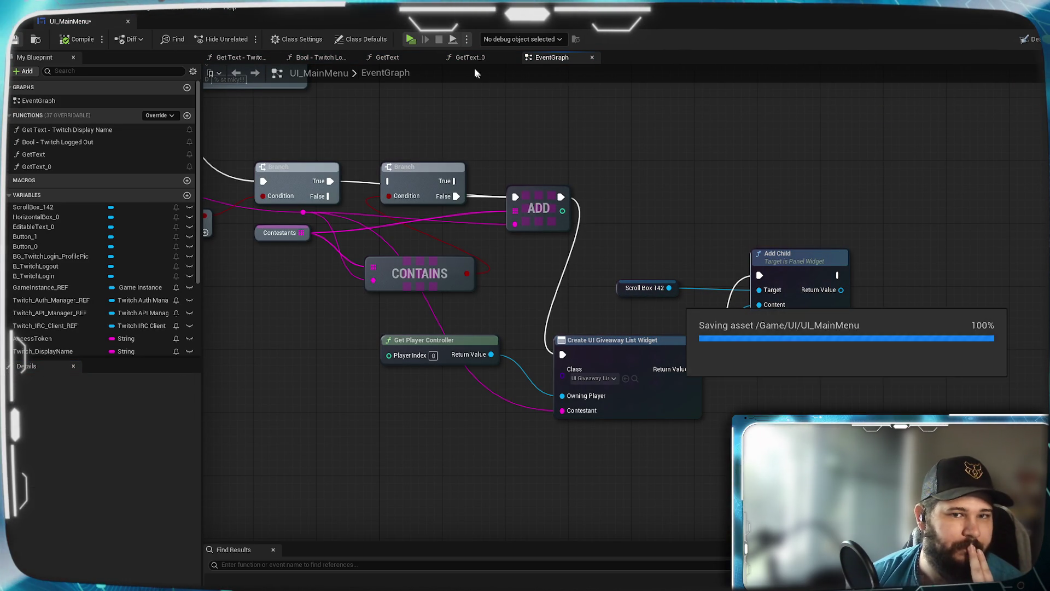
left_click(410, 39)
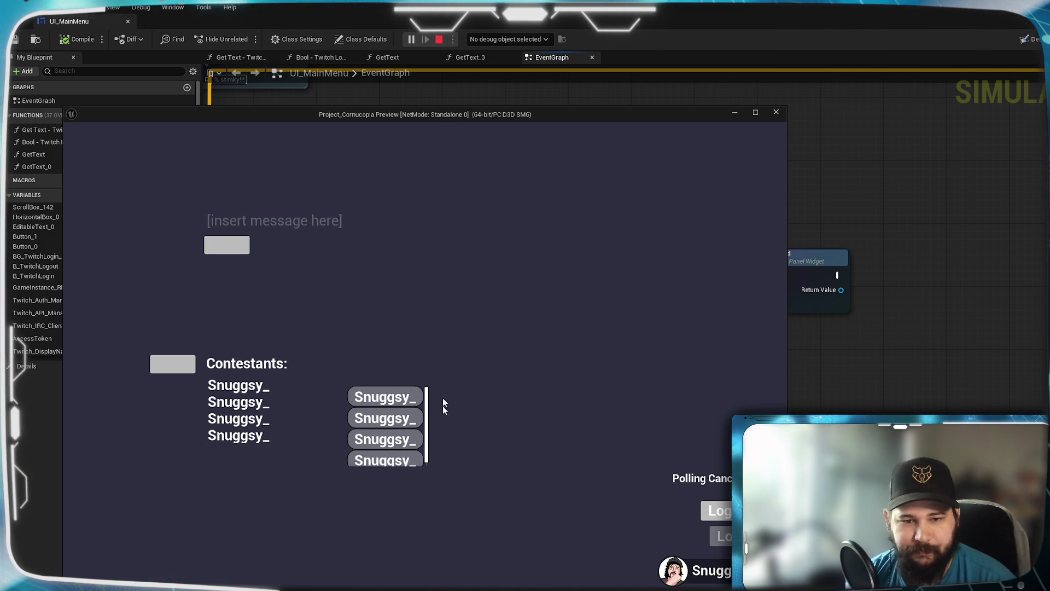
scroll(387, 425, "down", 1)
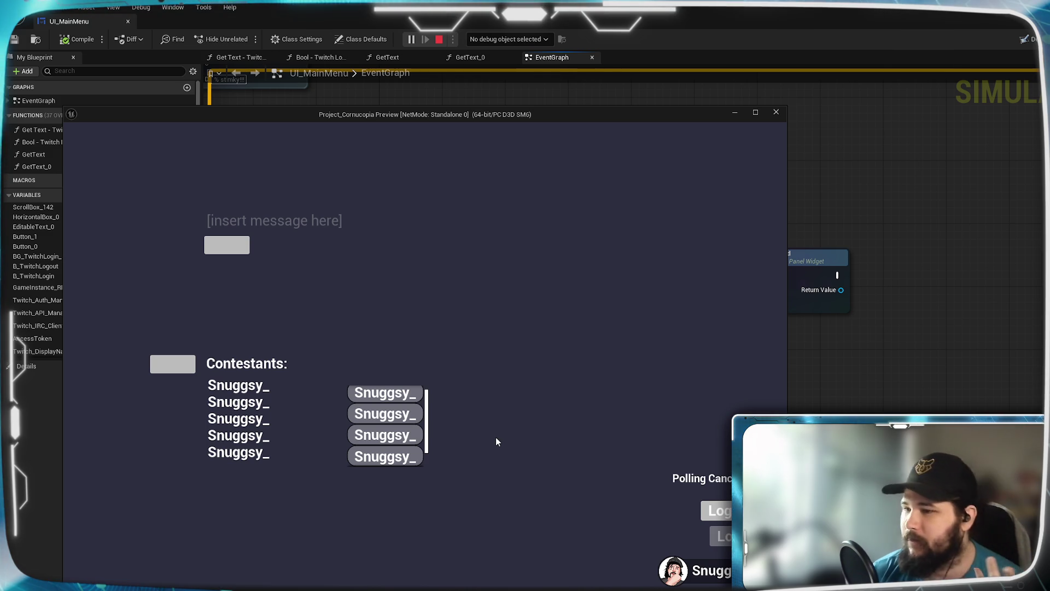
scroll(415, 432, "up", 1)
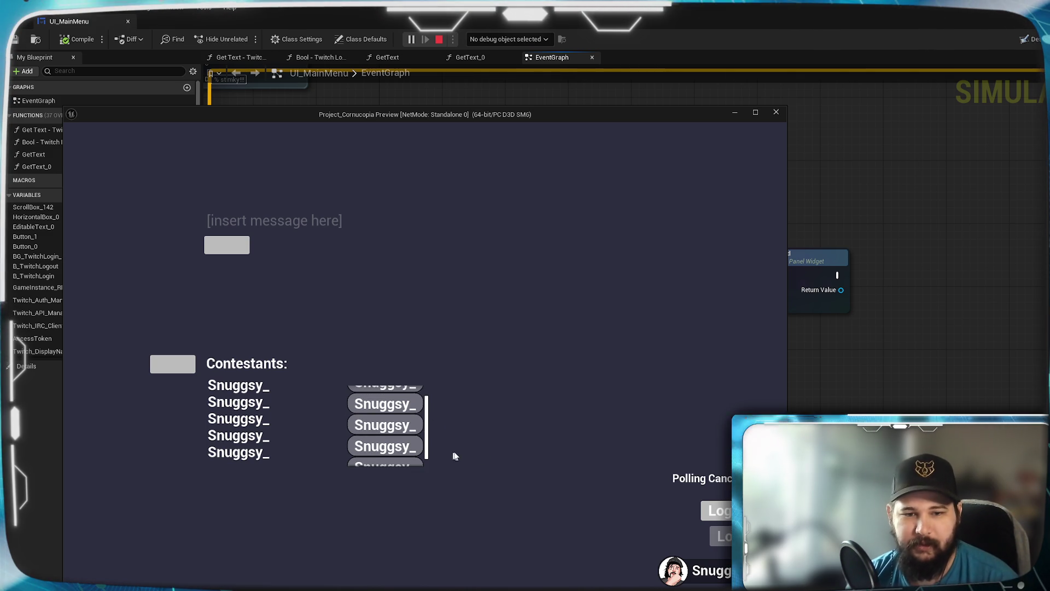
scroll(374, 423, "down", 1)
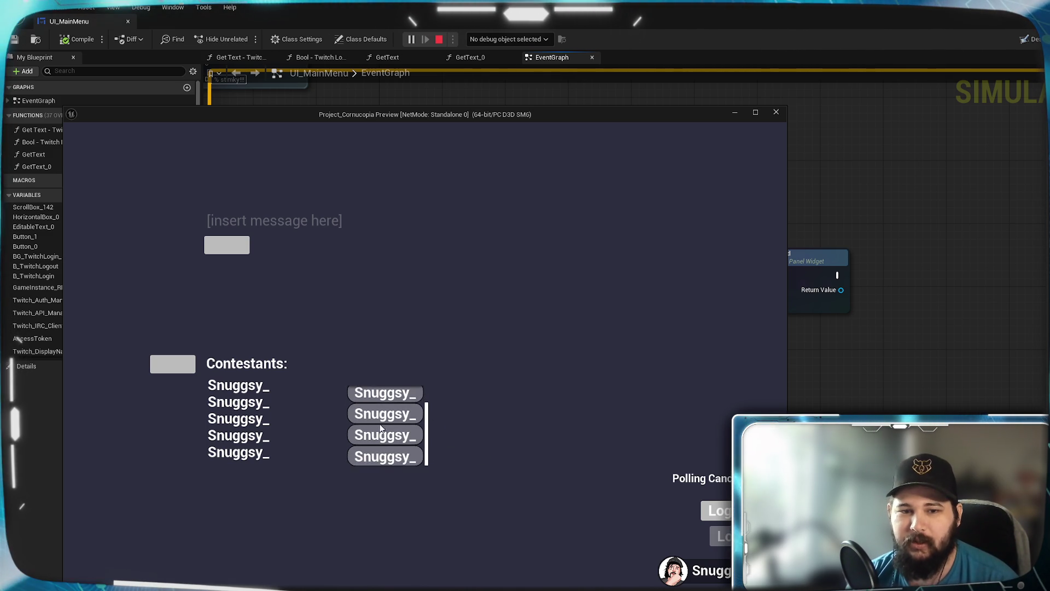
scroll(397, 430, "up", 1)
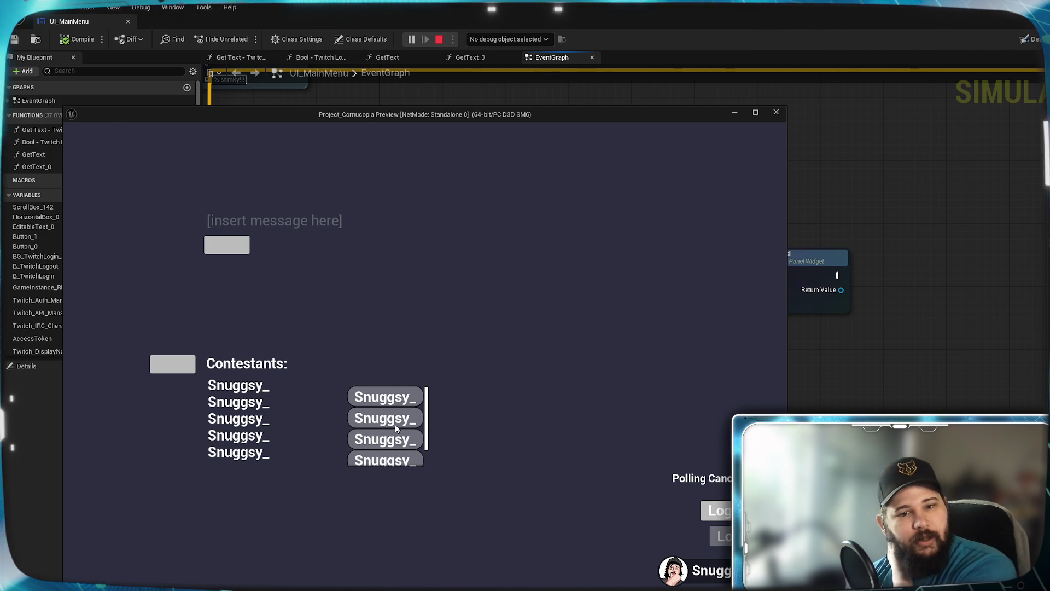
scroll(395, 424, "down", 1)
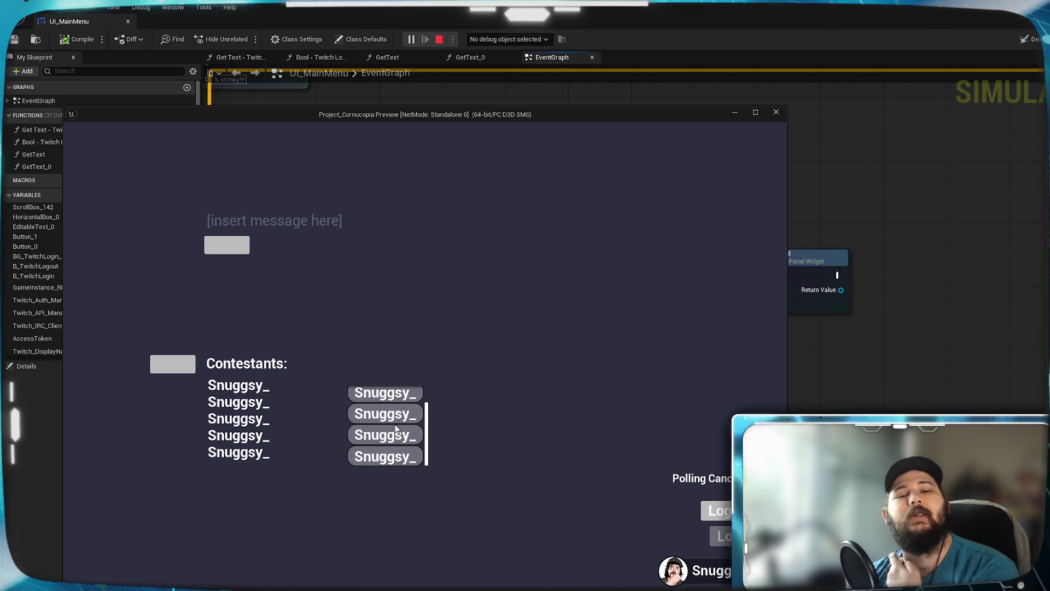
scroll(395, 427, "up", 1)
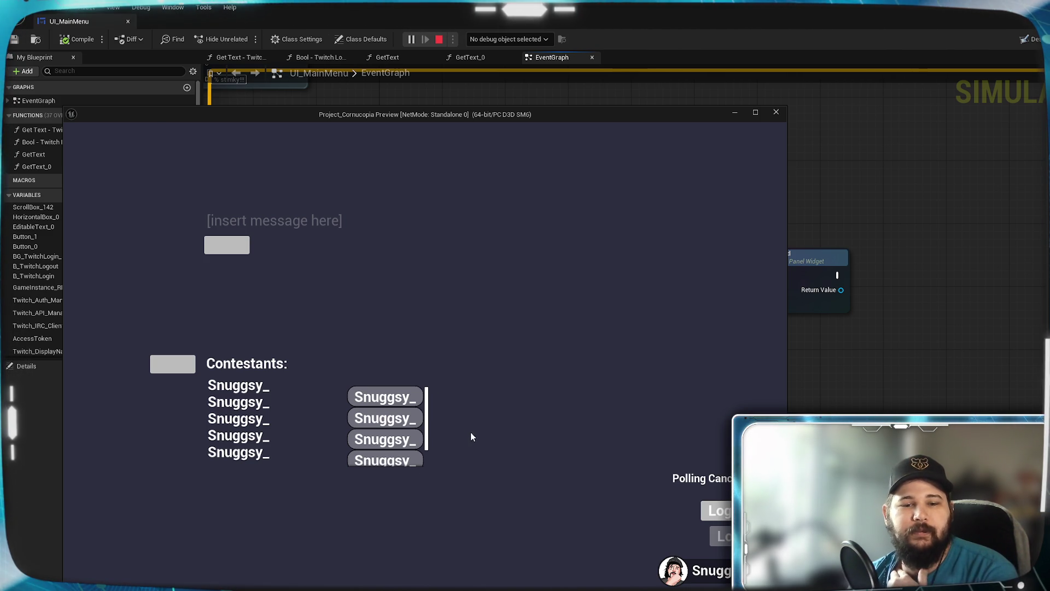
scroll(414, 435, "down", 2)
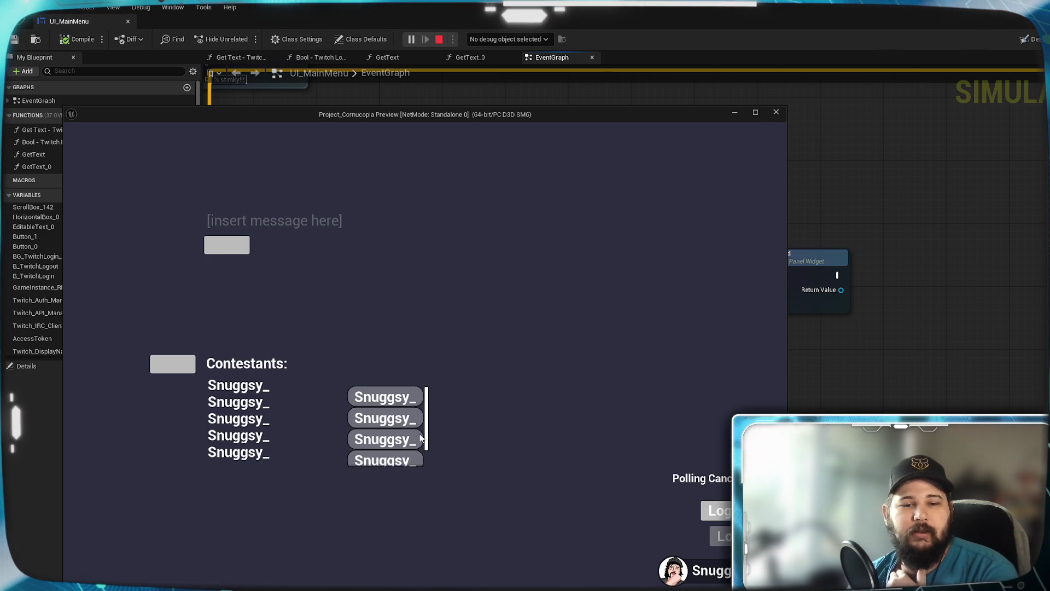
scroll(421, 438, "down", 2)
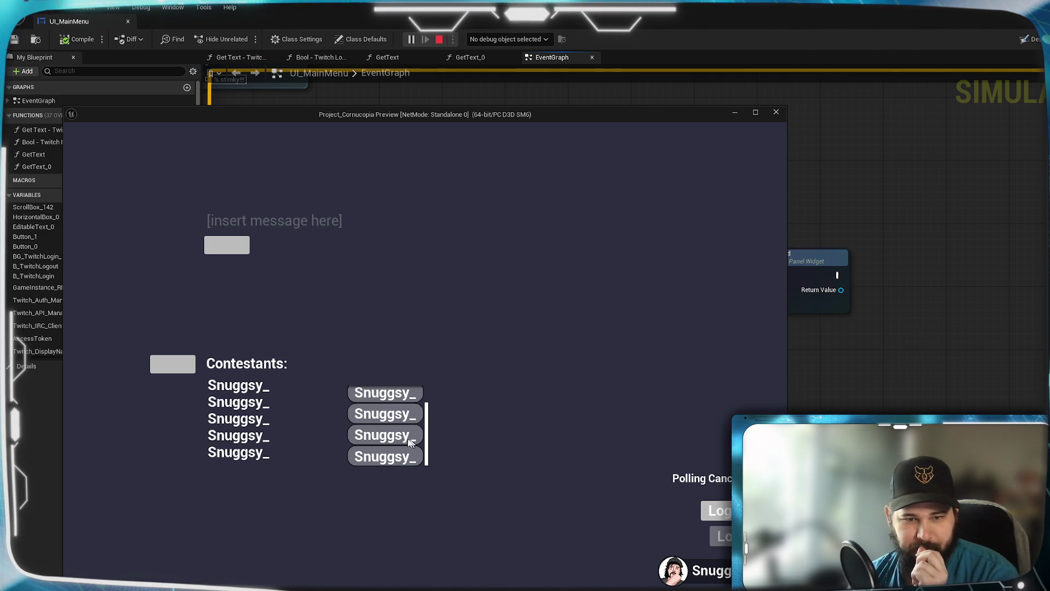
left_click_drag(429, 446, 426, 410)
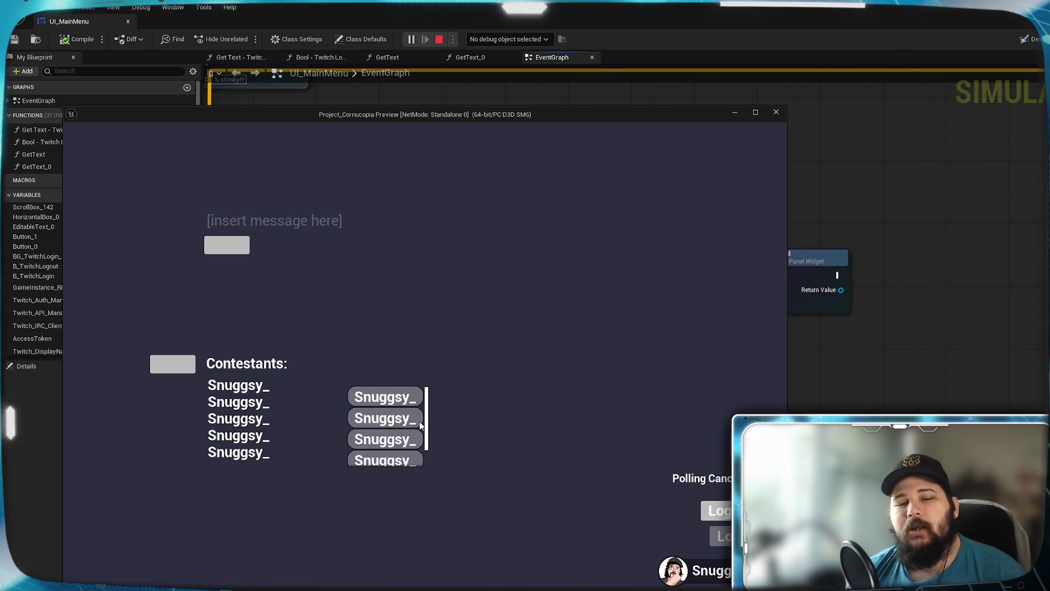
scroll(429, 392, "down", 2)
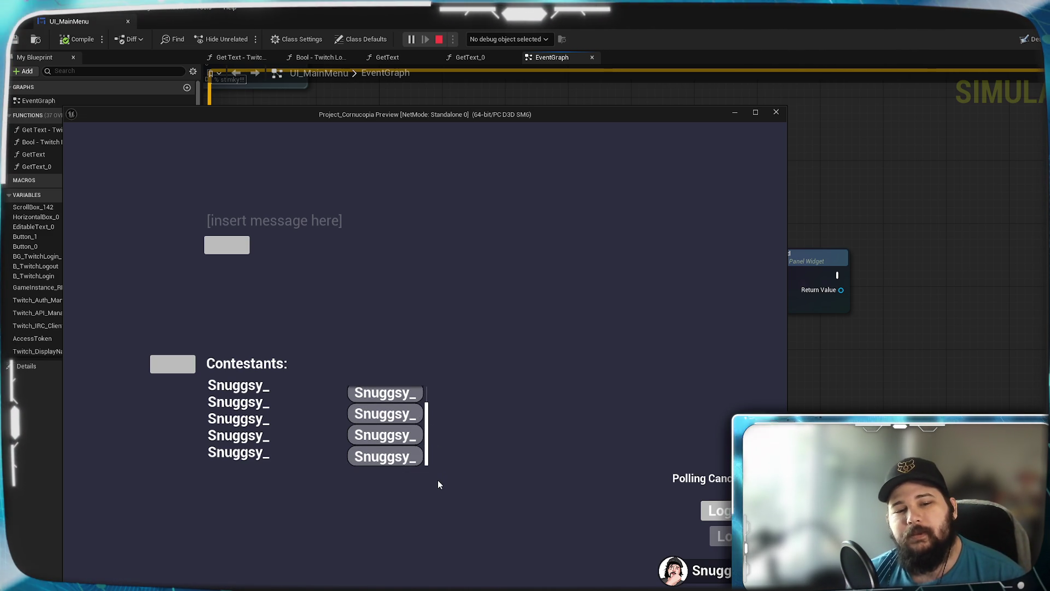
scroll(433, 441, "up", 2)
scroll(432, 432, "down", 1)
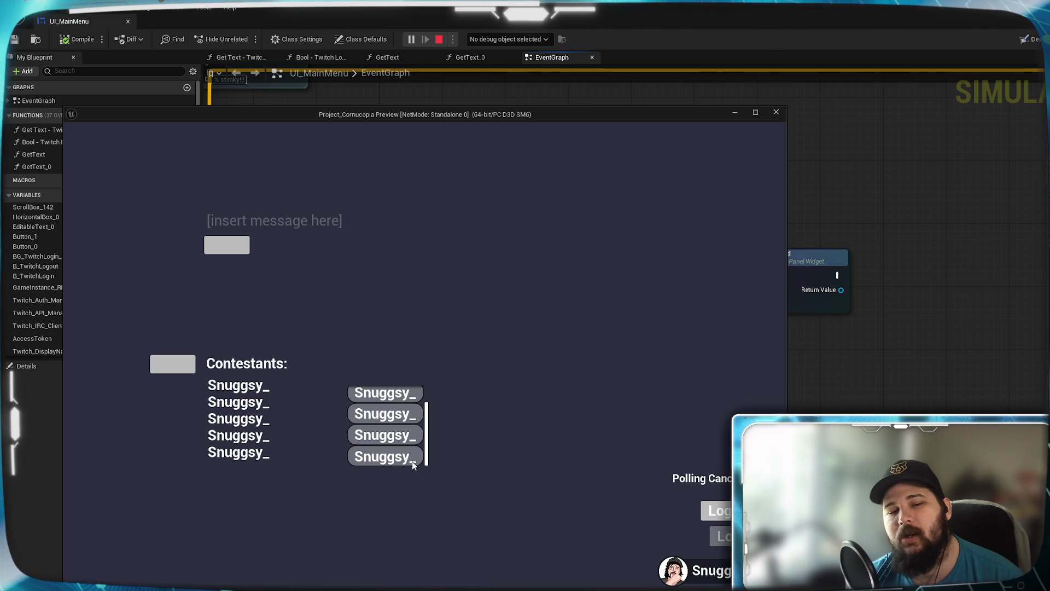
left_click_drag(429, 431, 427, 406)
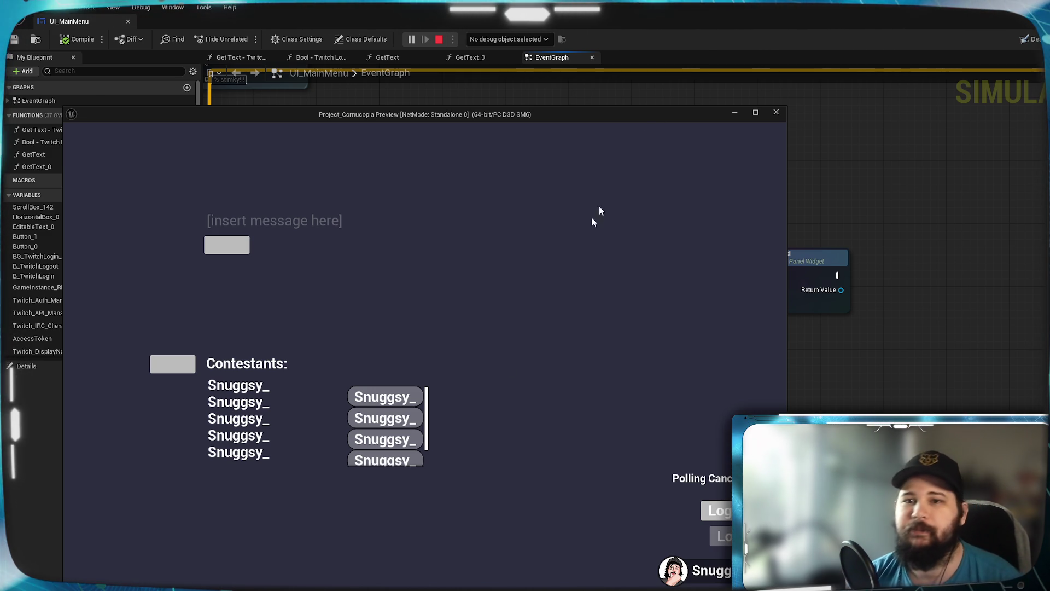
left_click_drag(666, 117, 686, 114)
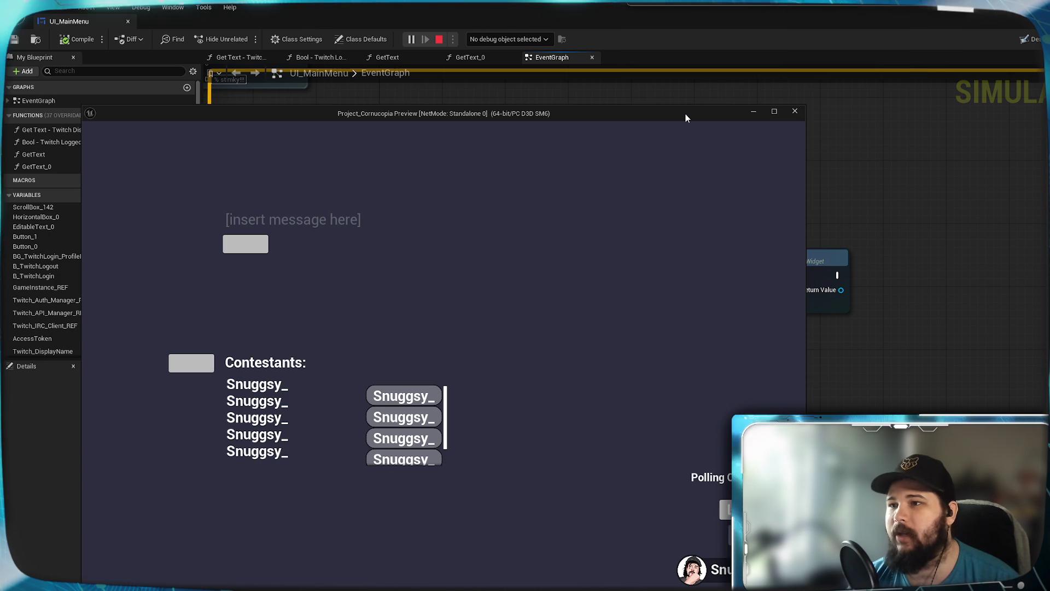
Step: Minimize the preview and pan the EventGraph over the On Clicked and Twitch Message Received nodes
left_click(753, 112)
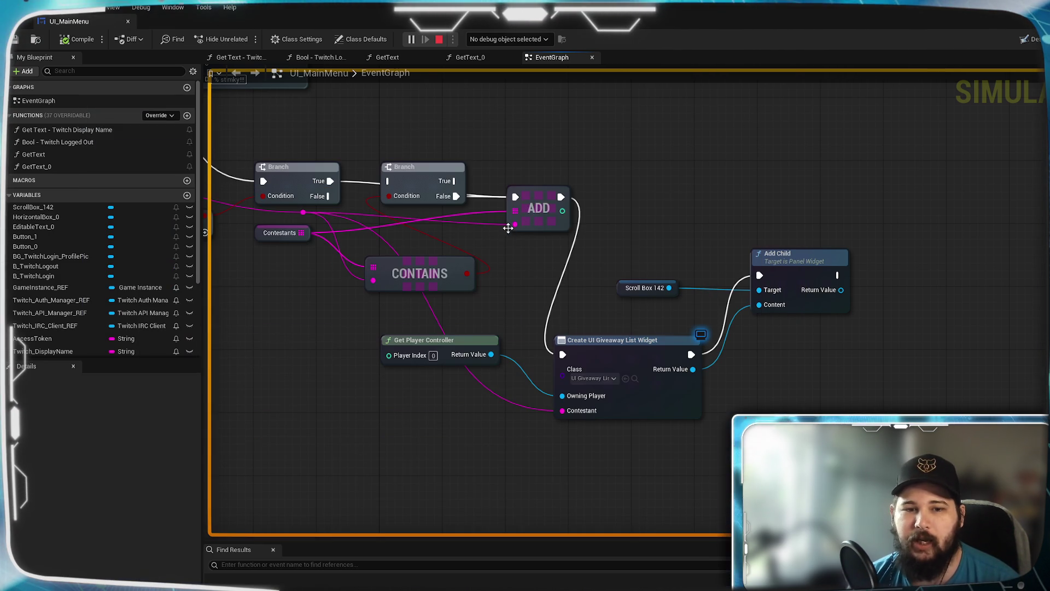
mouse_move(487, 344)
left_mouse_down()
mouse_move(635, 357)
mouse_move(711, 413)
left_mouse_up()
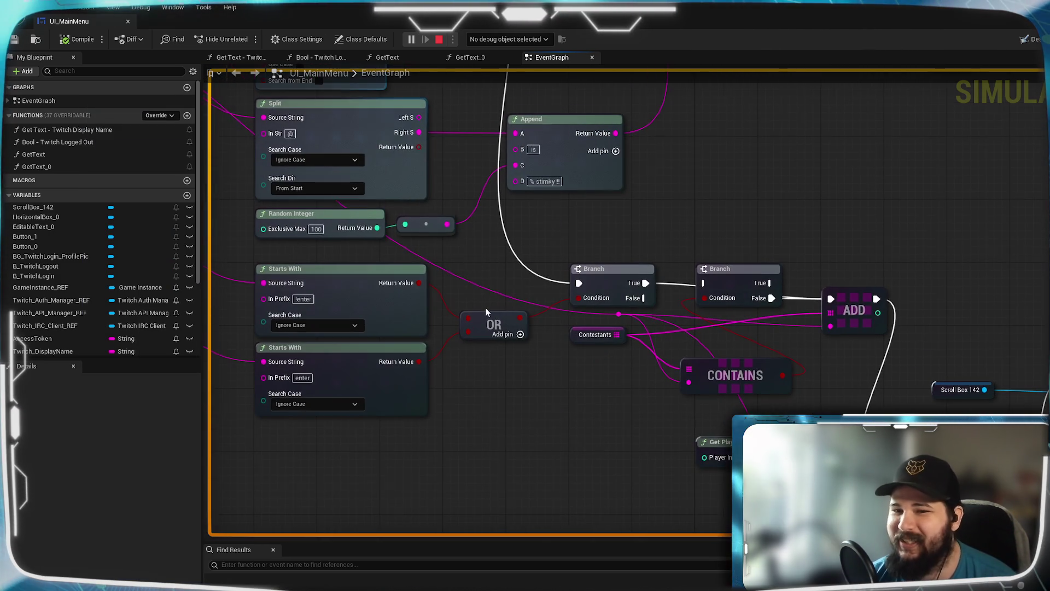
scroll(539, 251, "down", 2)
mouse_move(539, 252)
left_mouse_down()
mouse_move(993, 292)
mouse_move(989, 321)
left_mouse_up()
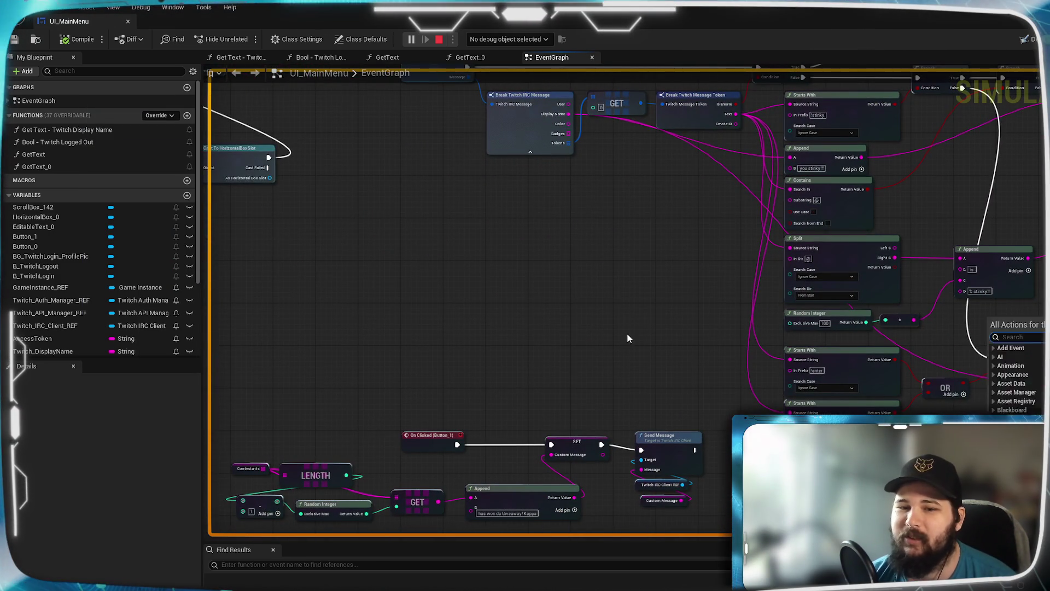
left_click_drag(629, 335, 557, 231)
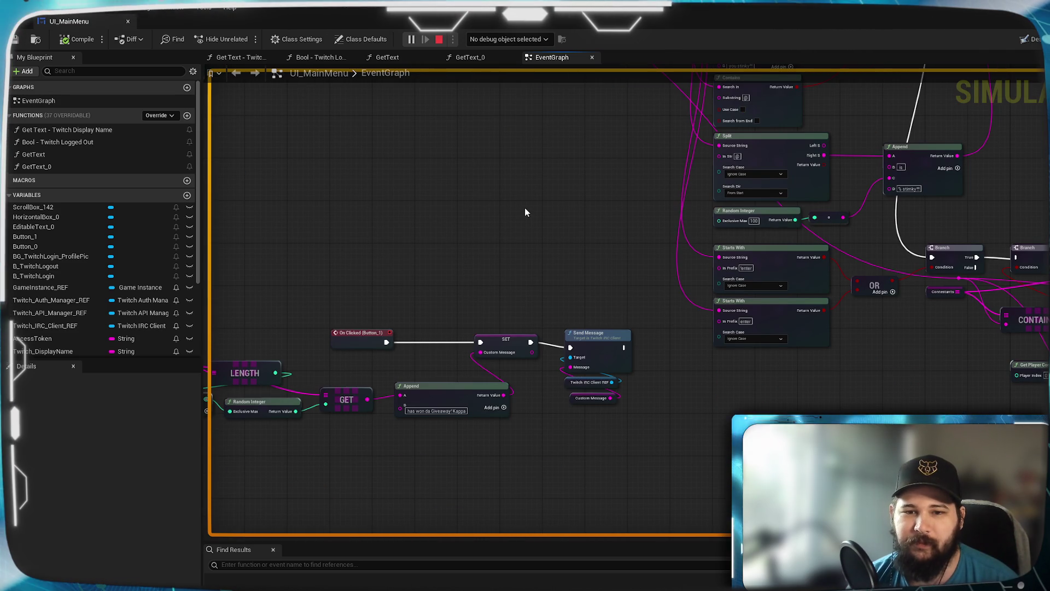
left_click_drag(320, 266, 585, 268)
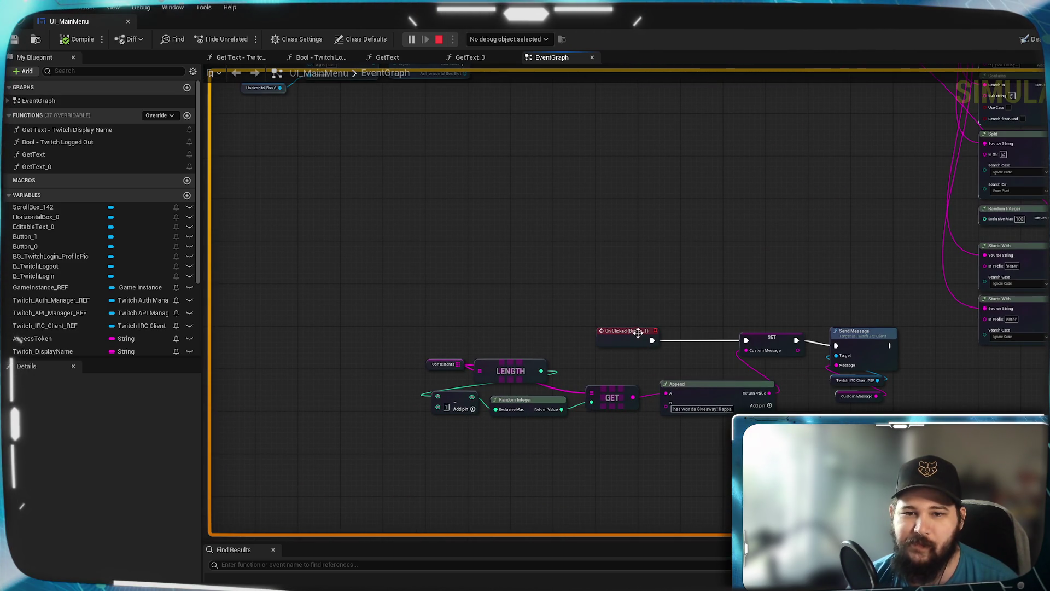
scroll(515, 319, "up", 4)
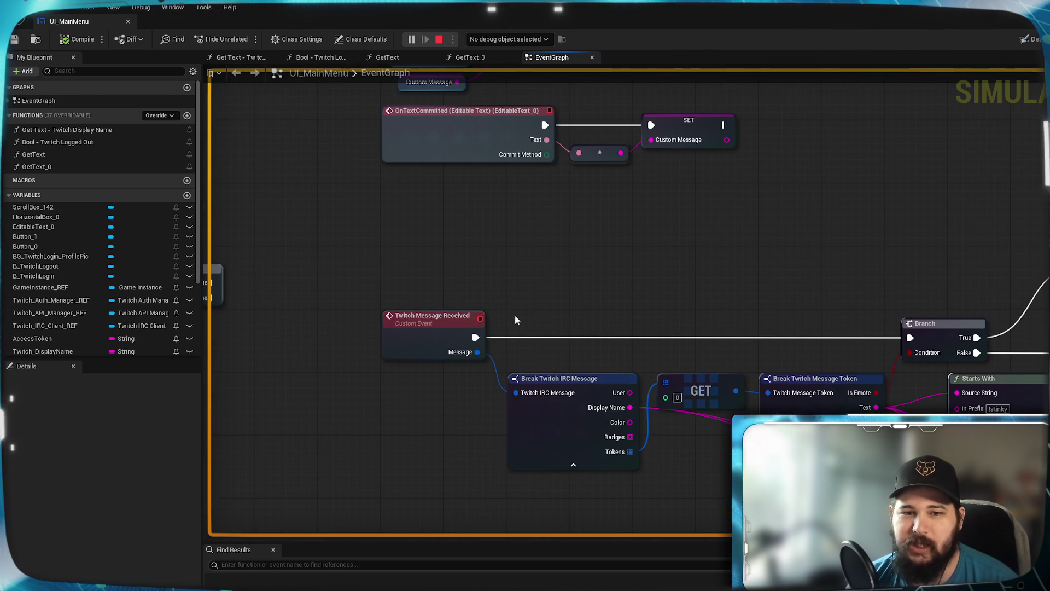
left_click_drag(412, 325, 115, 253)
scroll(540, 249, "down", 2)
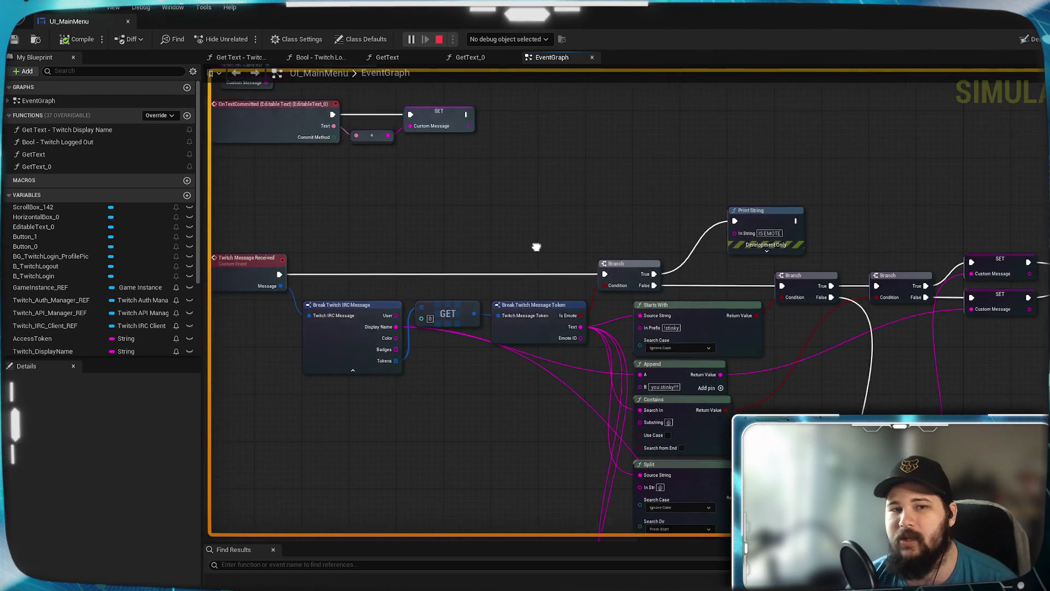
left_click_drag(633, 361, 592, 293)
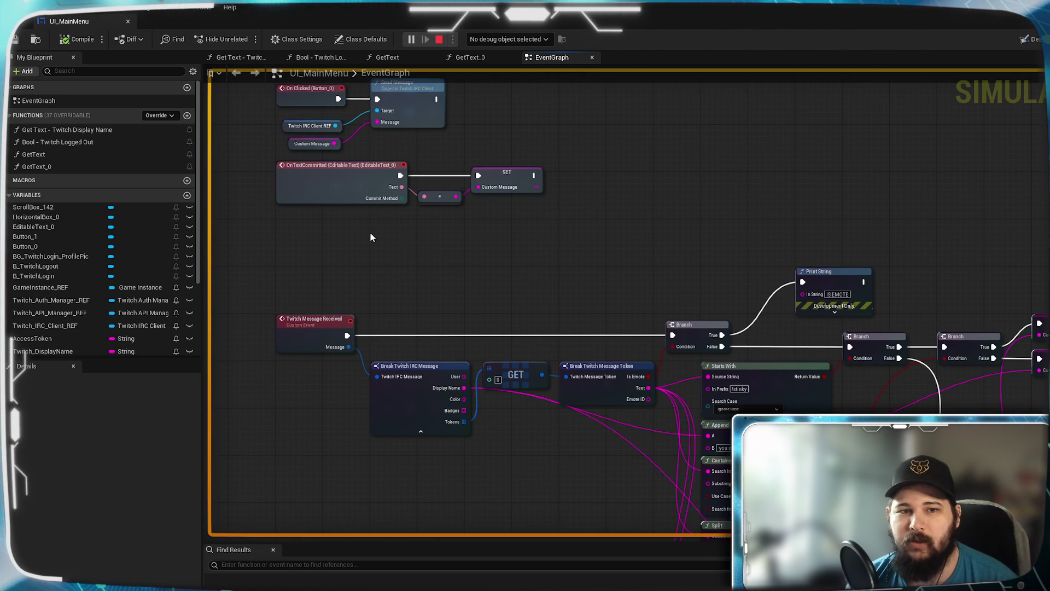
left_click_drag(372, 234, 379, 265)
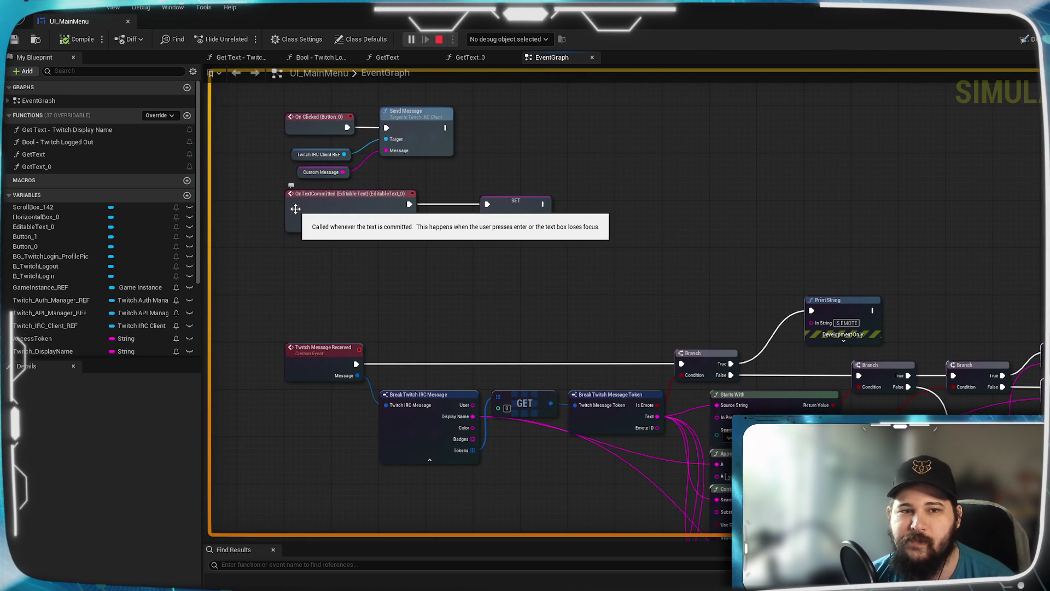
left_click_drag(544, 192, 520, 264)
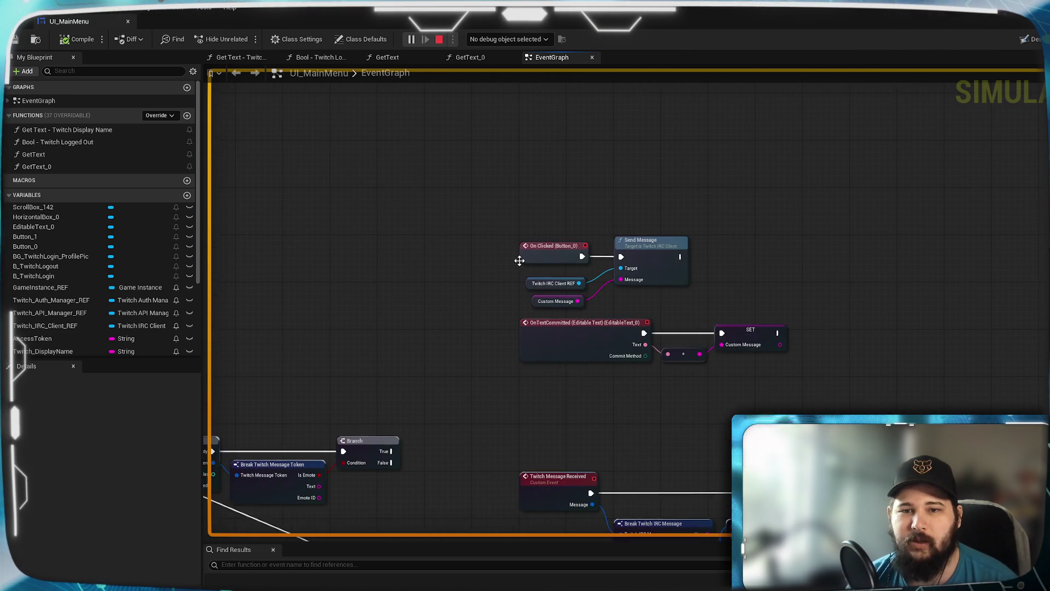
scroll(520, 265, "up", 2)
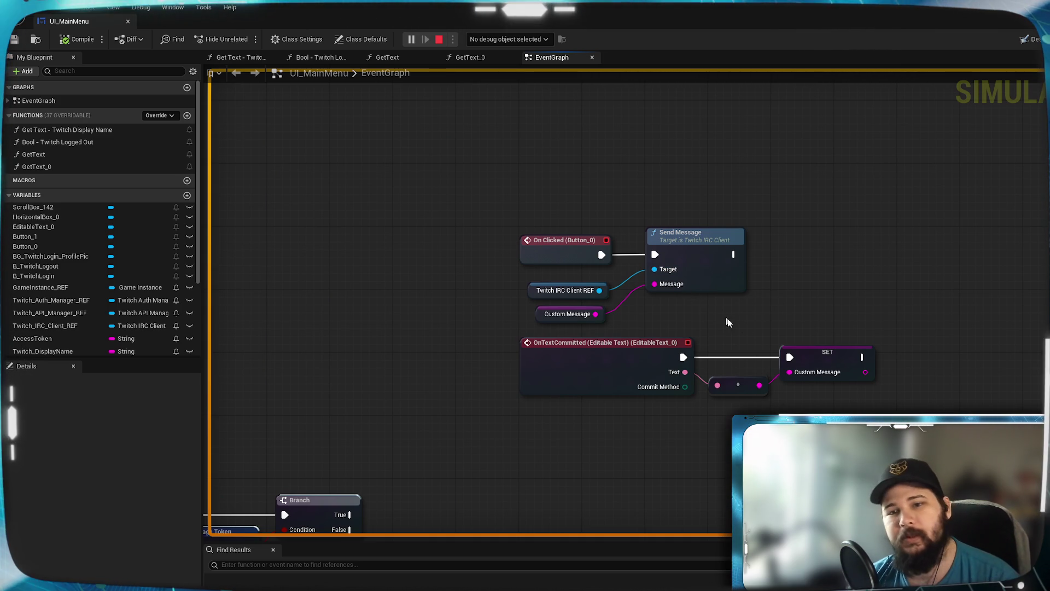
left_click_drag(708, 310, 606, 153)
left_click_drag(686, 320, 608, 289)
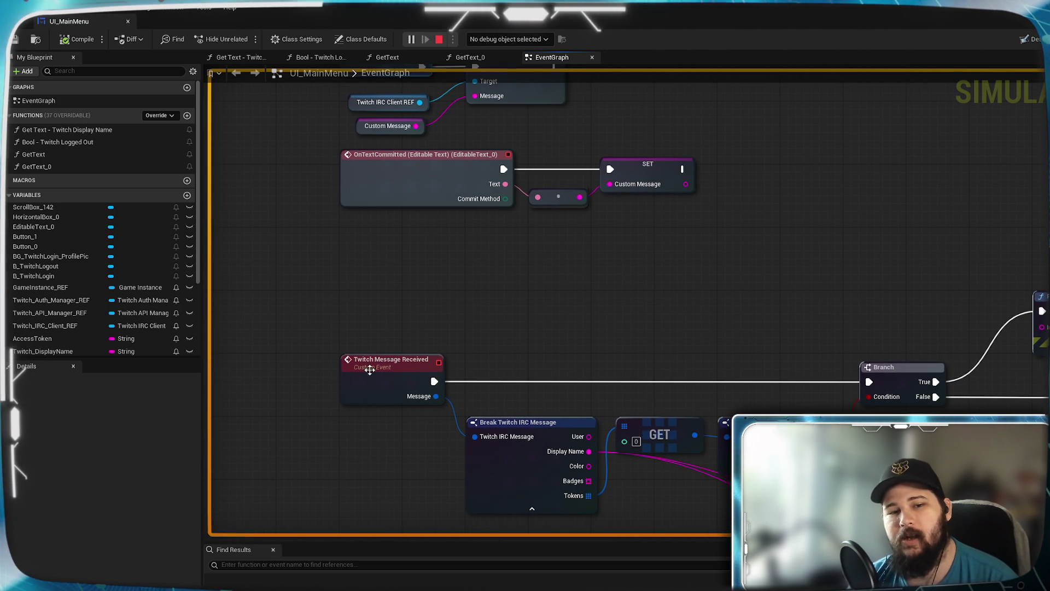
mouse_move(540, 309)
left_mouse_down()
mouse_move(520, 427)
mouse_move(517, 327)
mouse_move(487, 286)
mouse_move(542, 386)
mouse_move(545, 424)
mouse_move(527, 427)
mouse_move(562, 319)
mouse_move(563, 239)
mouse_move(546, 301)
left_mouse_up()
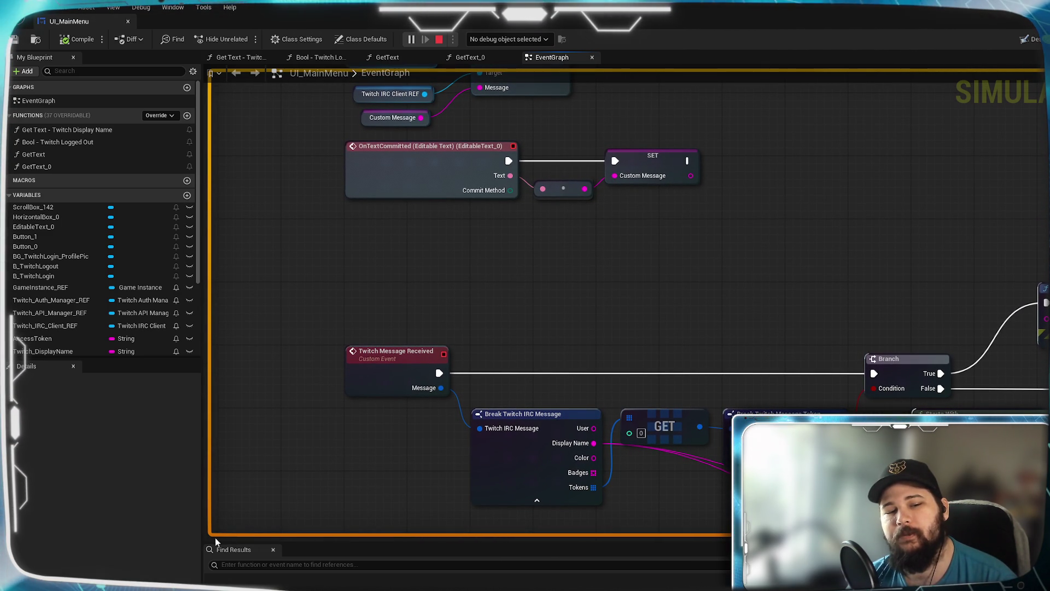
mouse_move(470, 273)
left_mouse_down()
mouse_move(468, 462)
mouse_move(477, 313)
mouse_move(516, 389)
mouse_move(490, 352)
mouse_move(492, 285)
left_mouse_up()
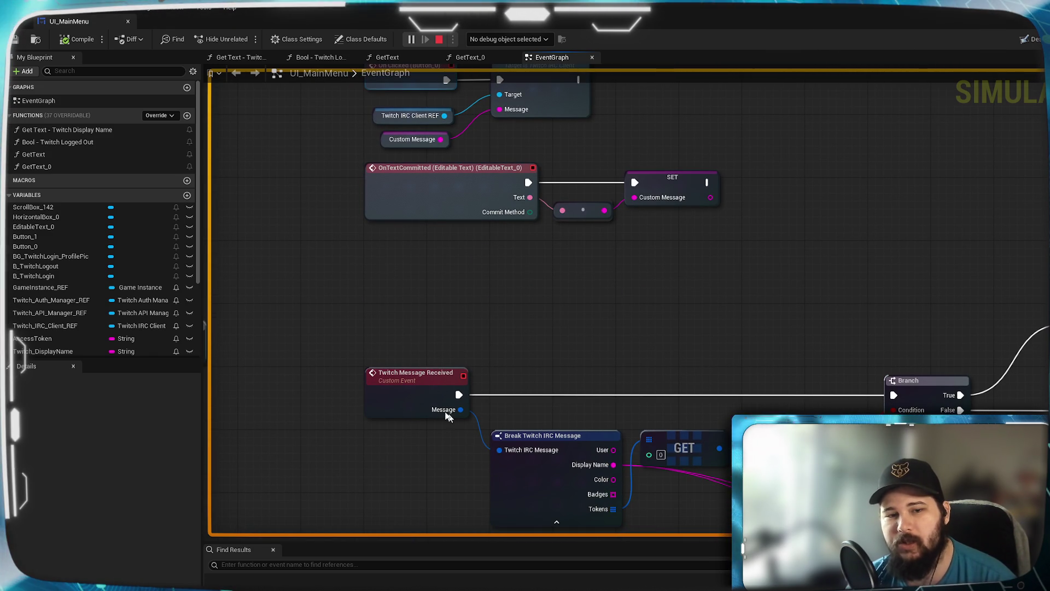
scroll(820, 328, "up", 2)
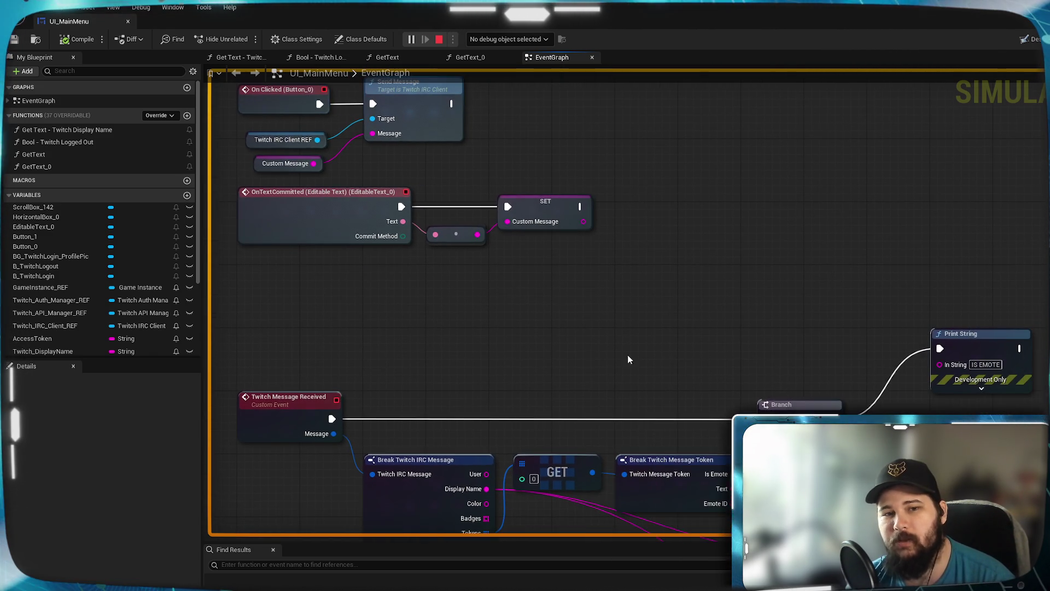
scroll(733, 328, "down", 2)
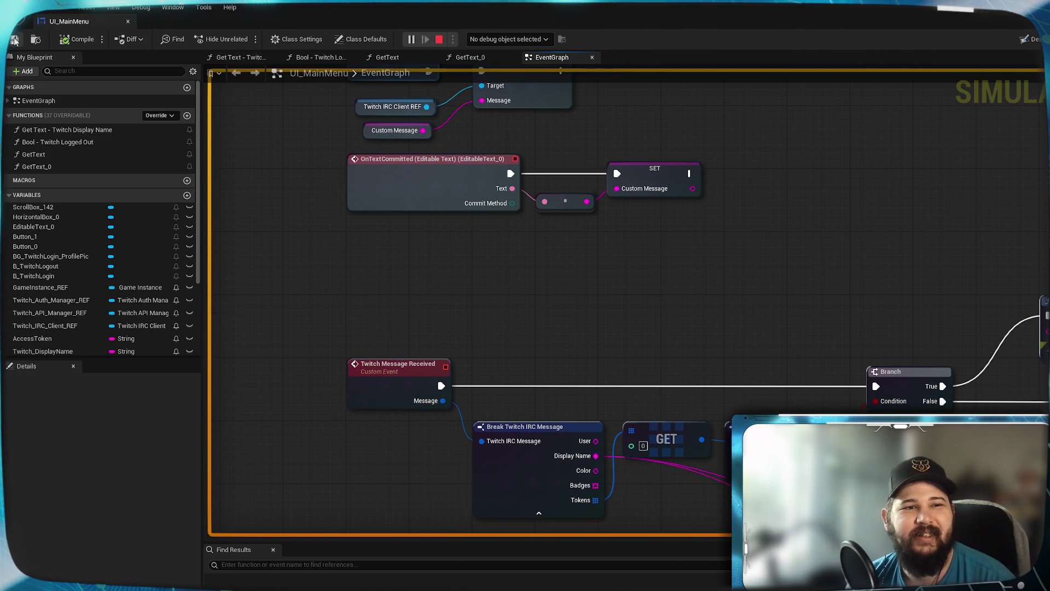
scroll(733, 236, "down", 4)
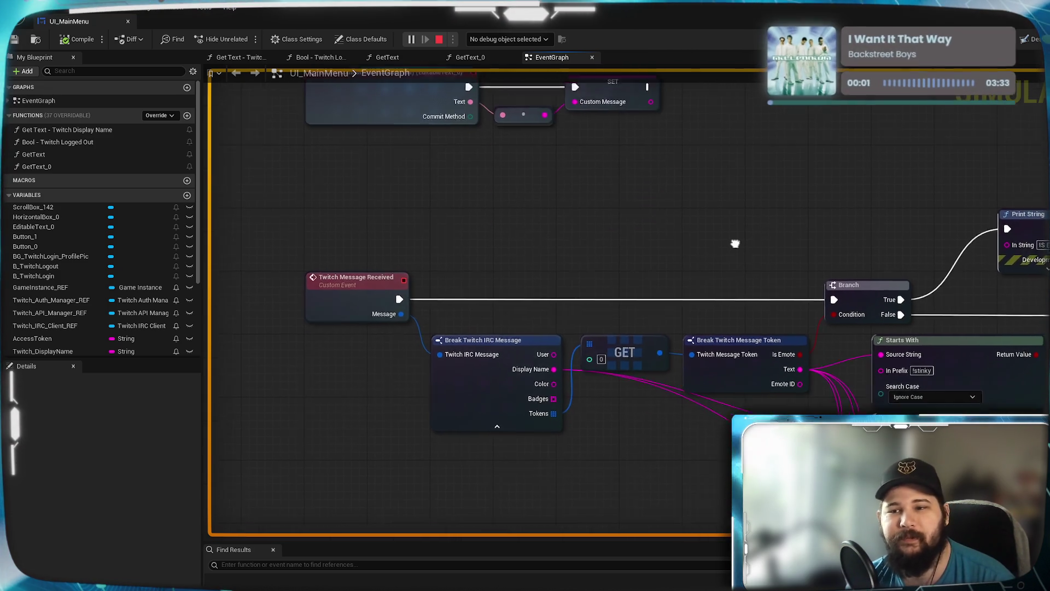
scroll(872, 294, "down", 2)
scroll(705, 265, "up", 2)
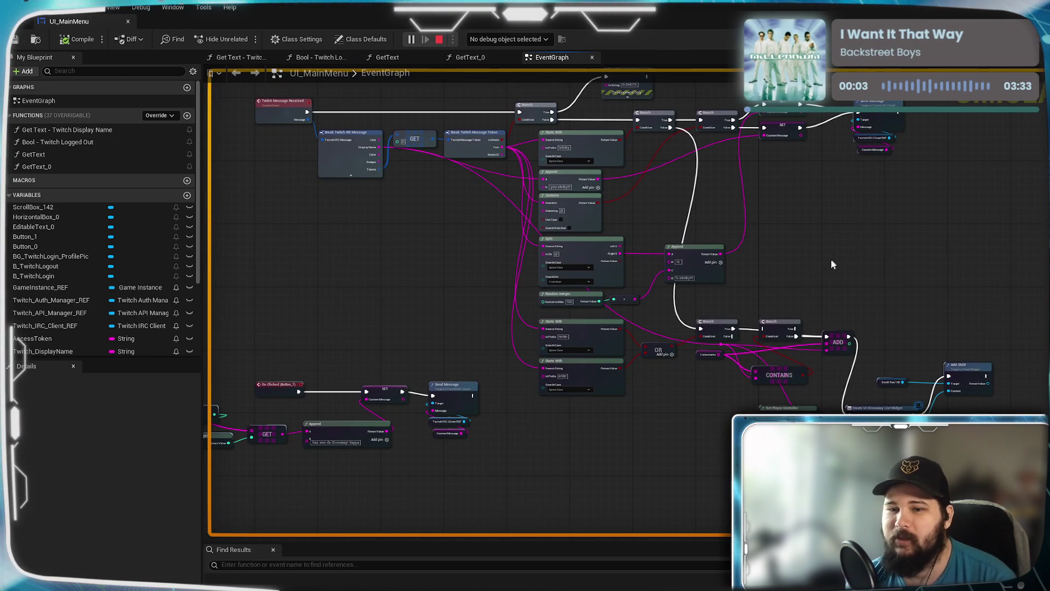
scroll(752, 358, "up", 3)
scroll(752, 357, "down", 1)
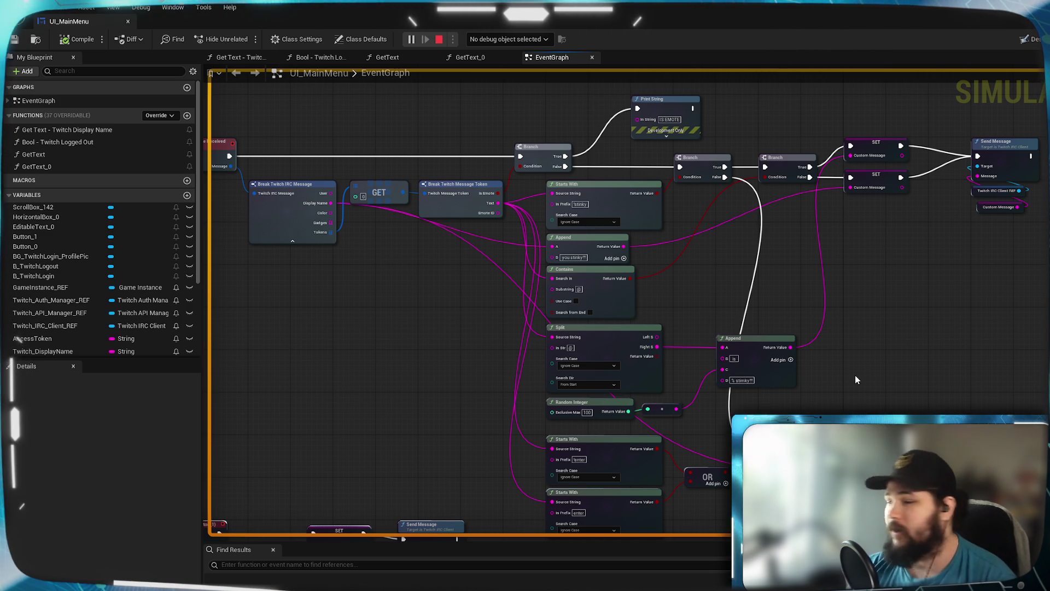
scroll(775, 333, "down", 2)
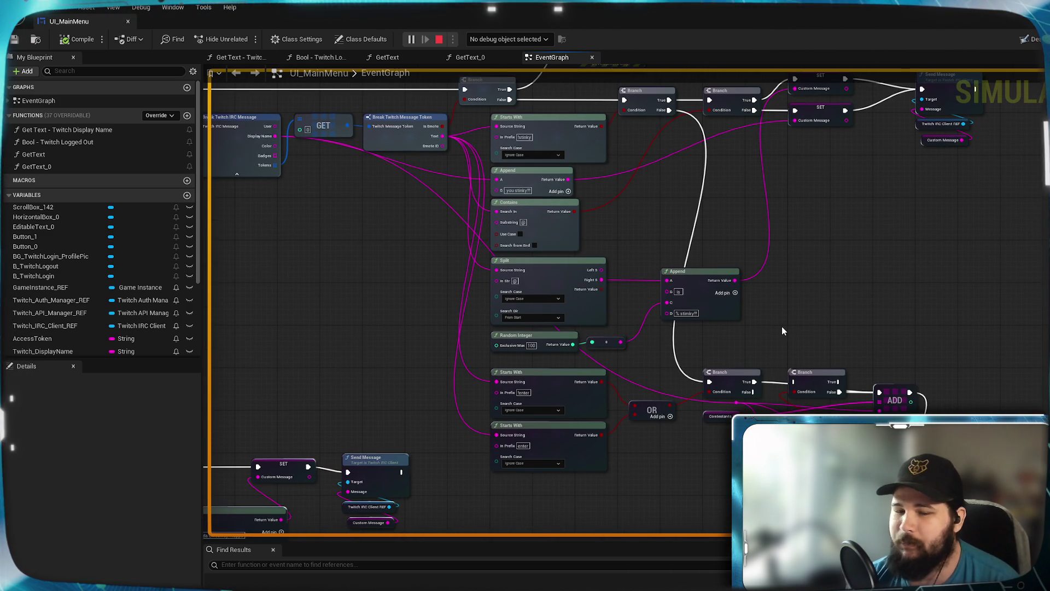
scroll(782, 326, "down", 1)
scroll(631, 278, "up", 3)
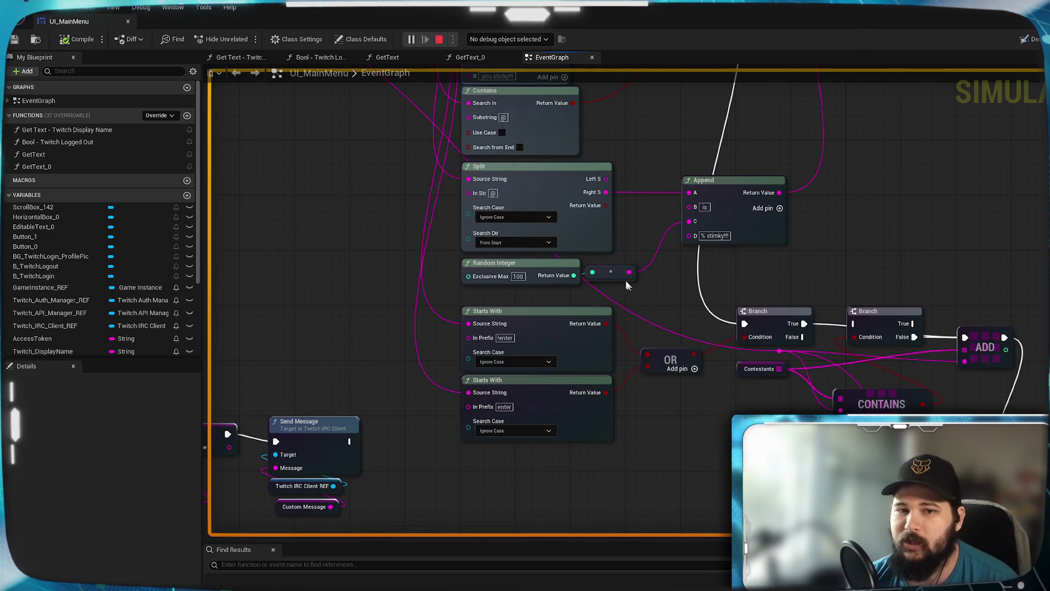
scroll(639, 334, "down", 3)
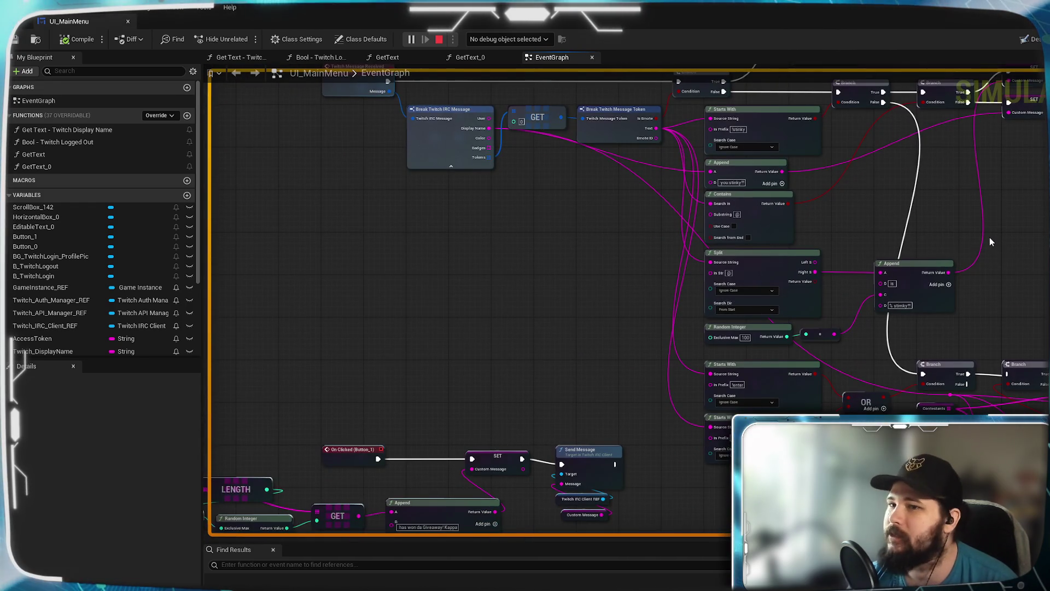
left_click_drag(596, 306, 593, 253)
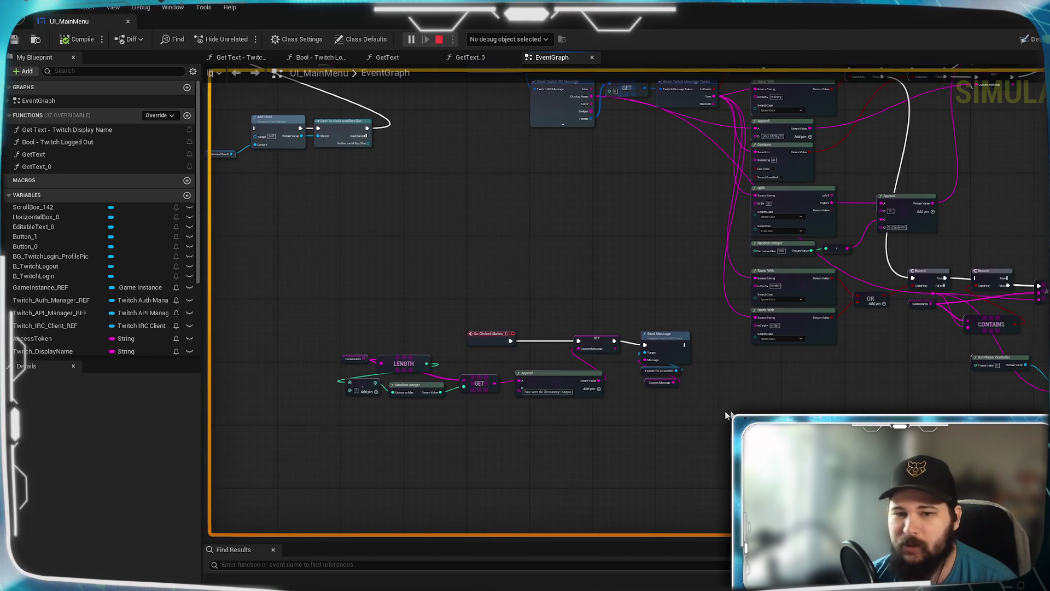
left_click_drag(680, 417, 671, 411)
scroll(815, 316, "up", 4)
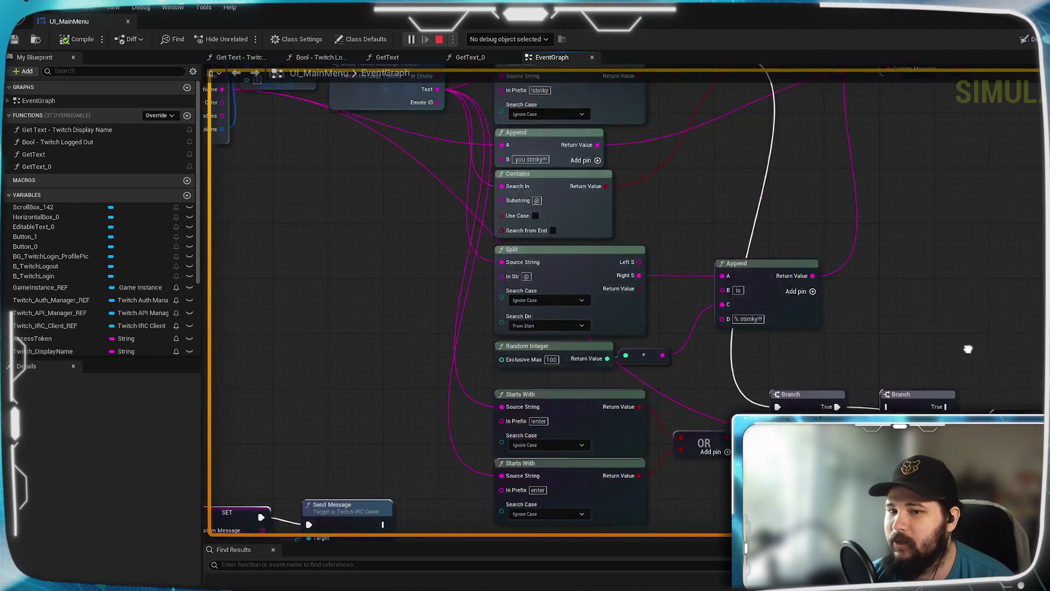
key("1")
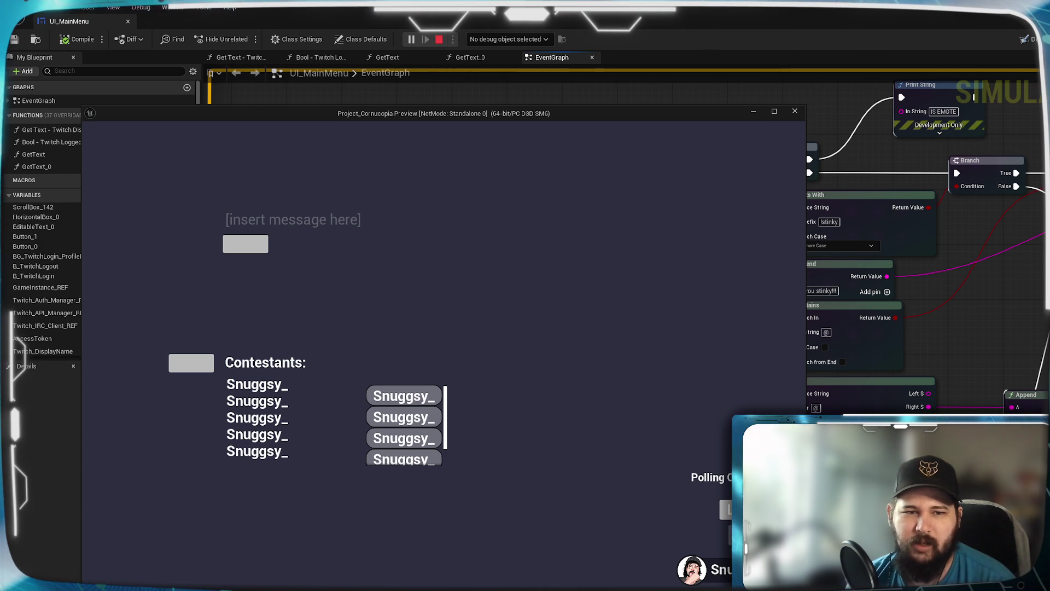
Step: Try sending a message from the preview's [insert message here] field with the grey send button
left_click(305, 219)
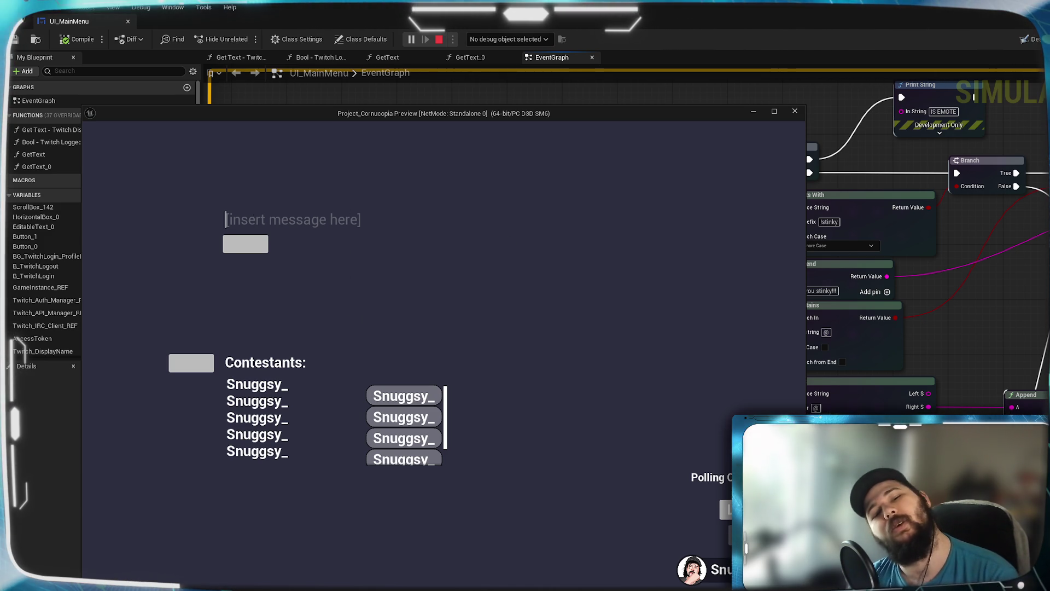
left_click(262, 244)
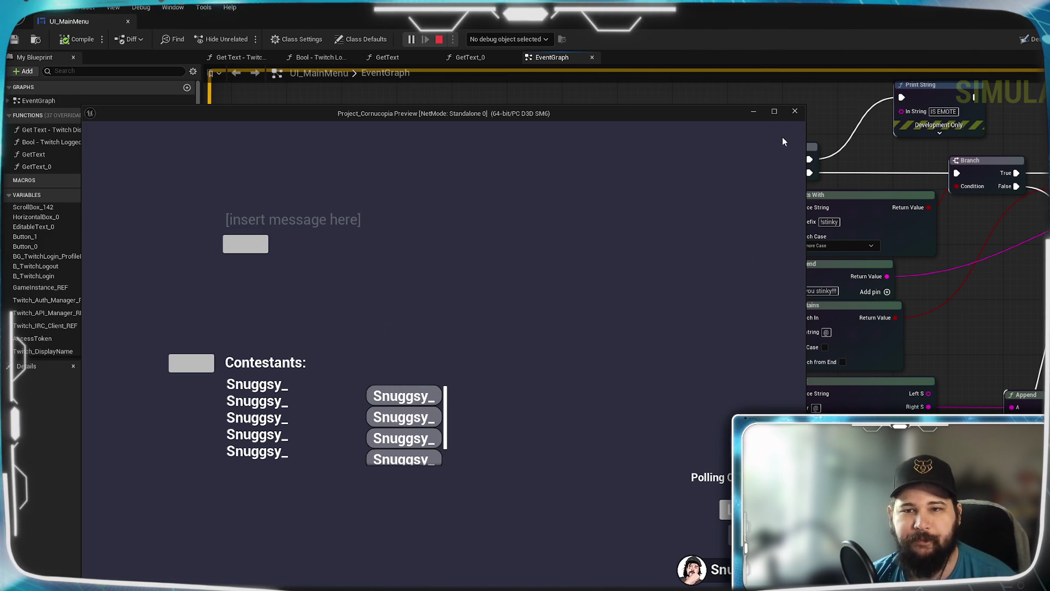
Step: Minimize the preview, survey the Twitch message-handling nodes in the EventGraph, and stop the play session
left_click(754, 112)
mouse_move(679, 331)
left_mouse_down()
mouse_move(733, 306)
mouse_move(699, 258)
mouse_move(832, 195)
left_mouse_up()
left_click_drag(429, 253, 717, 226)
scroll(416, 481, "up", 2)
mouse_move(875, 307)
left_mouse_down()
mouse_move(640, 306)
mouse_move(820, 400)
left_mouse_up()
scroll(640, 306, "down", 2)
scroll(877, 226, "up", 1)
left_click_drag(876, 226, 797, 300)
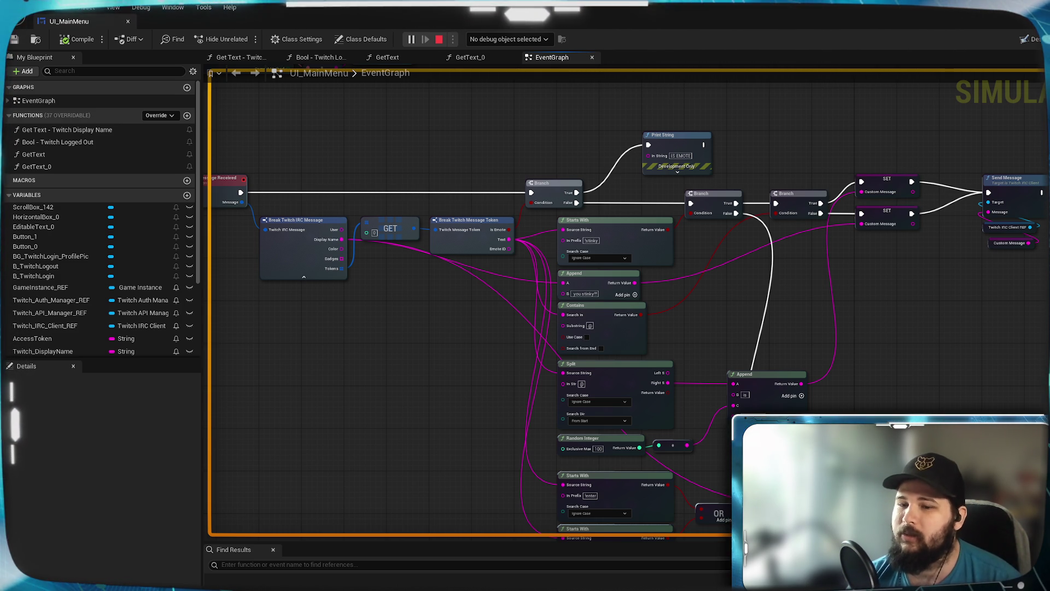
left_click(439, 39)
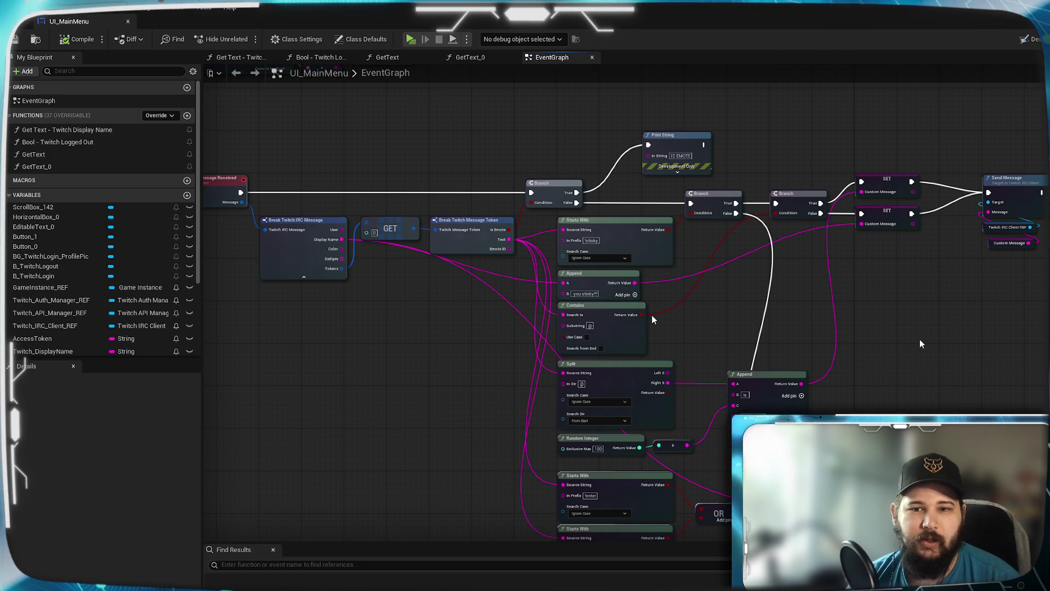
mouse_move(441, 387)
left_mouse_down()
mouse_move(450, 328)
mouse_move(493, 279)
mouse_move(560, 317)
left_mouse_up()
left_click_drag(934, 313, 845, 273)
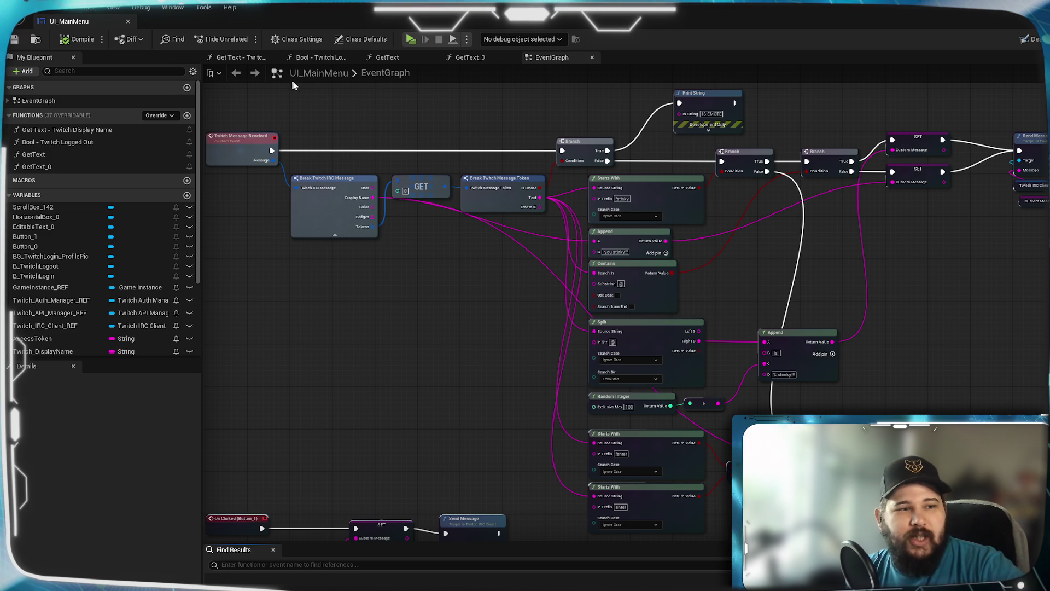
left_click(410, 39)
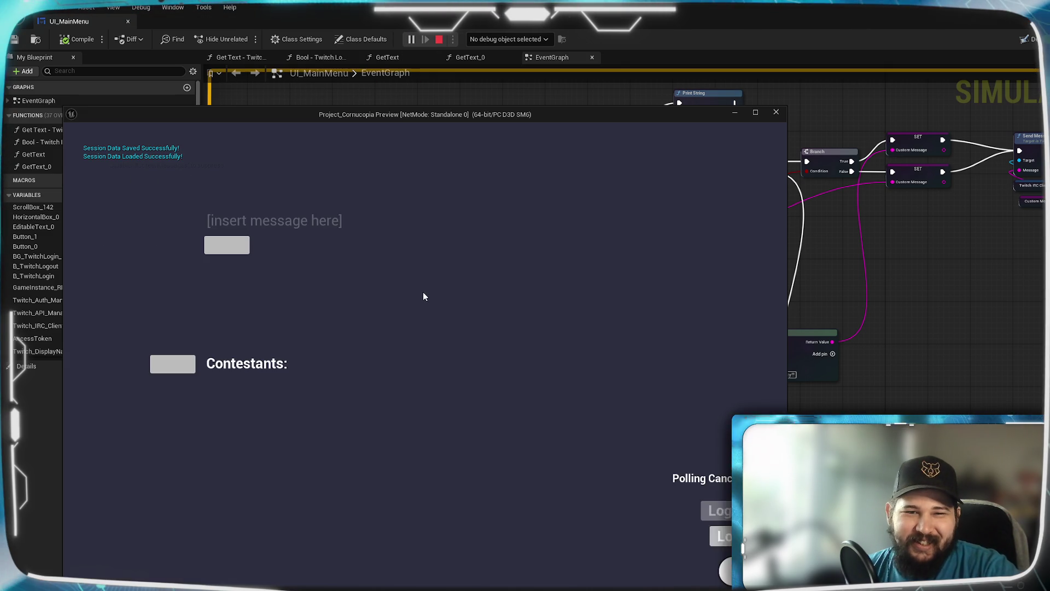
Step: Reposition the game preview window to watch one contestant's name appear under Contestants:
left_click_drag(379, 116, 419, 103)
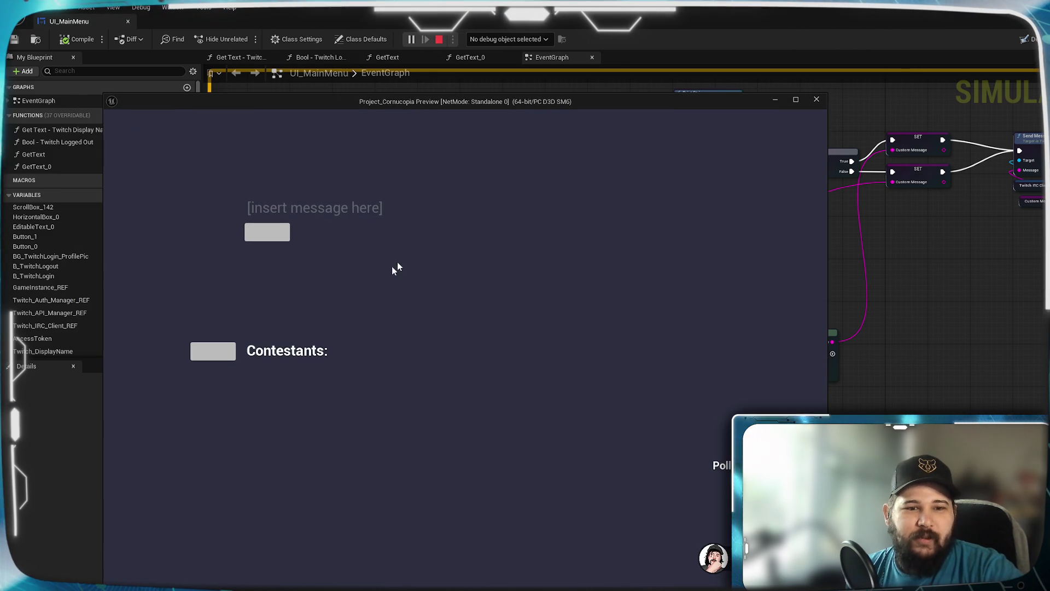
mouse_move(511, 103)
left_mouse_down()
mouse_move(457, 63)
mouse_move(438, 64)
left_mouse_up()
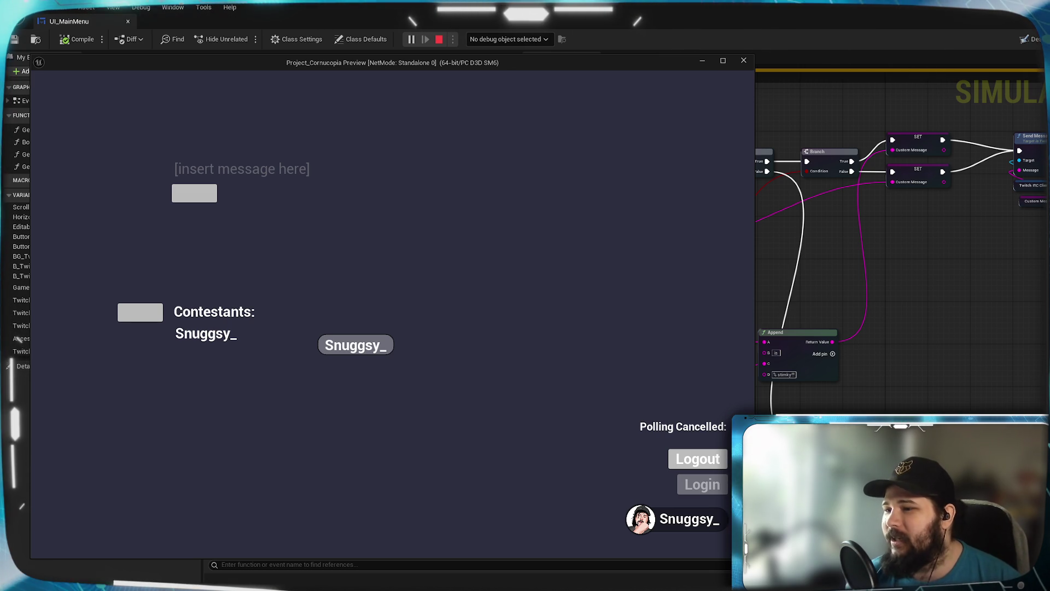
left_click(936, 341)
scroll(902, 330, "up", 3)
left_click_drag(638, 253, 665, 406)
scroll(671, 395, "down", 5)
scroll(884, 326, "up", 3)
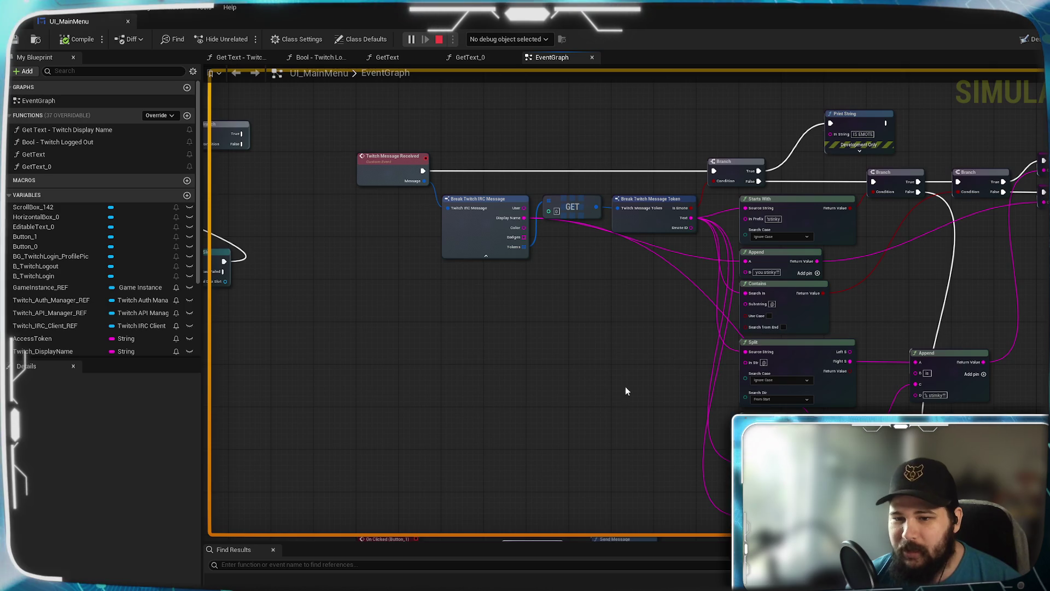
scroll(533, 290, "up", 1)
left_click_drag(533, 290, 501, 280)
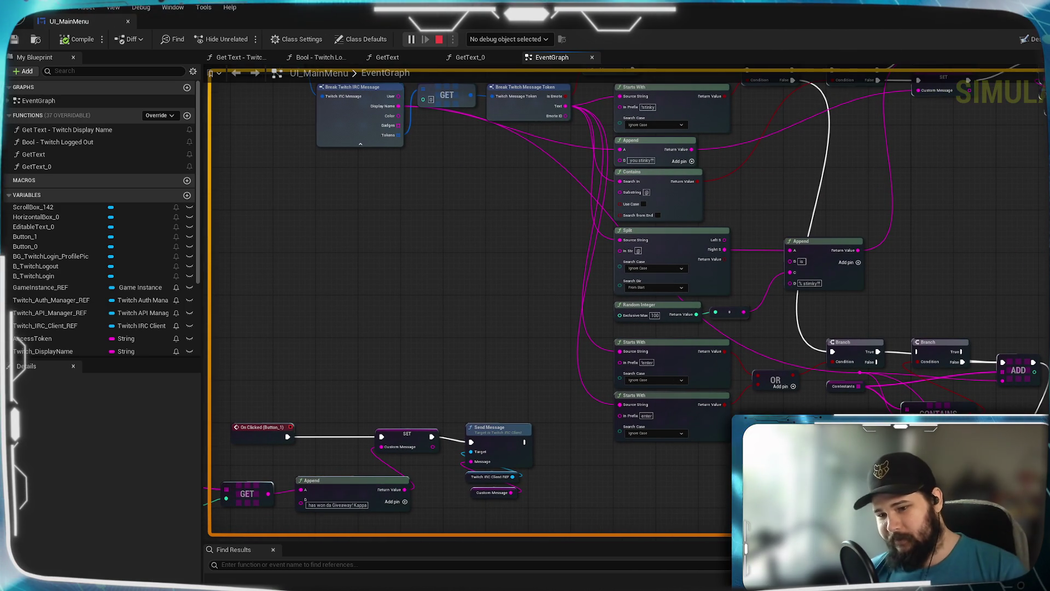
key("alt+Tab")
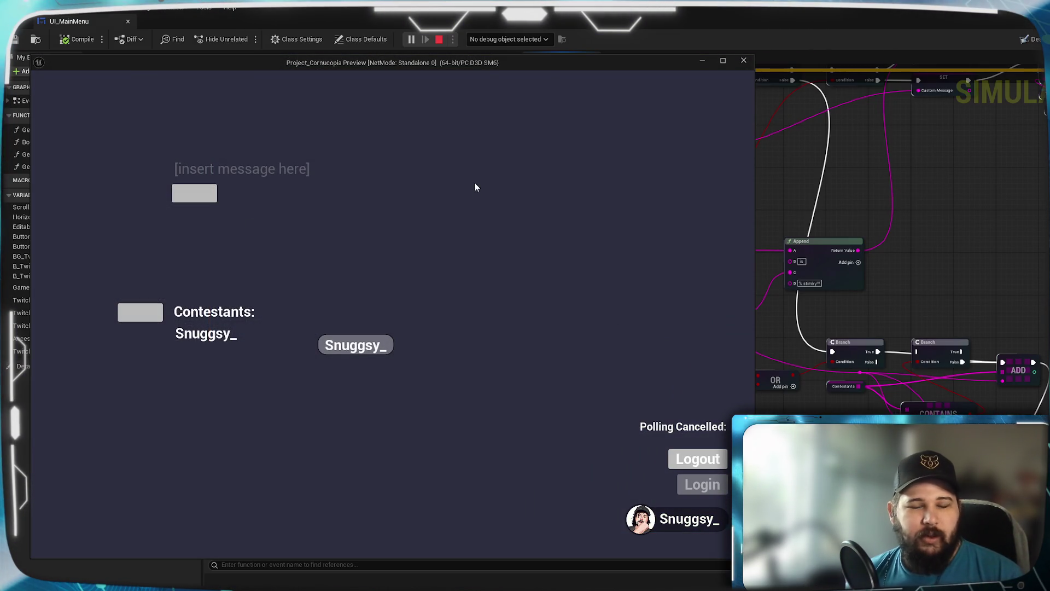
left_click_drag(547, 69, 513, 68)
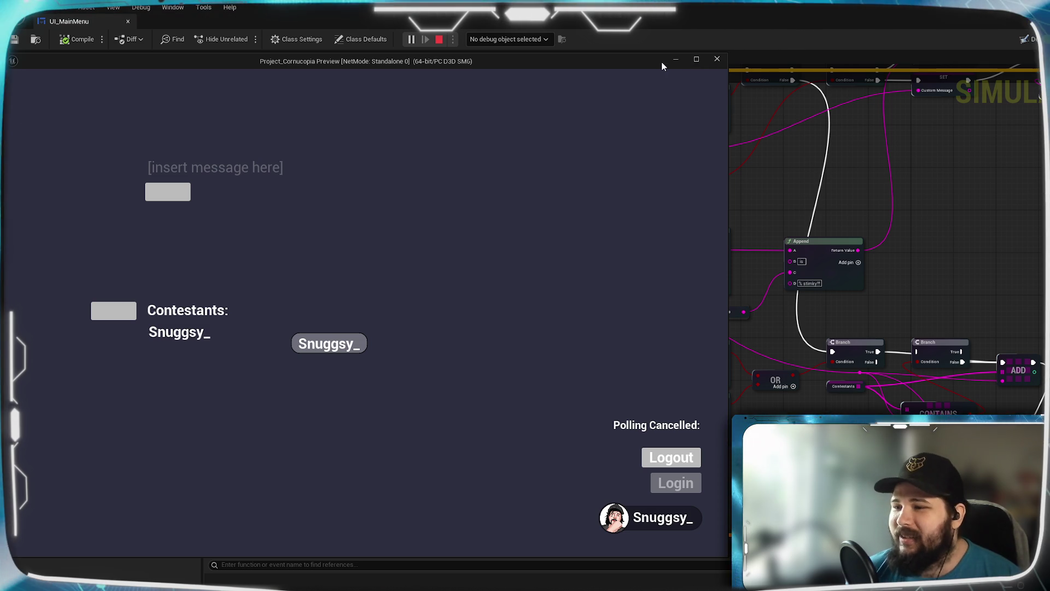
mouse_move(647, 61)
left_mouse_down()
mouse_move(669, 65)
mouse_move(630, 67)
left_mouse_up()
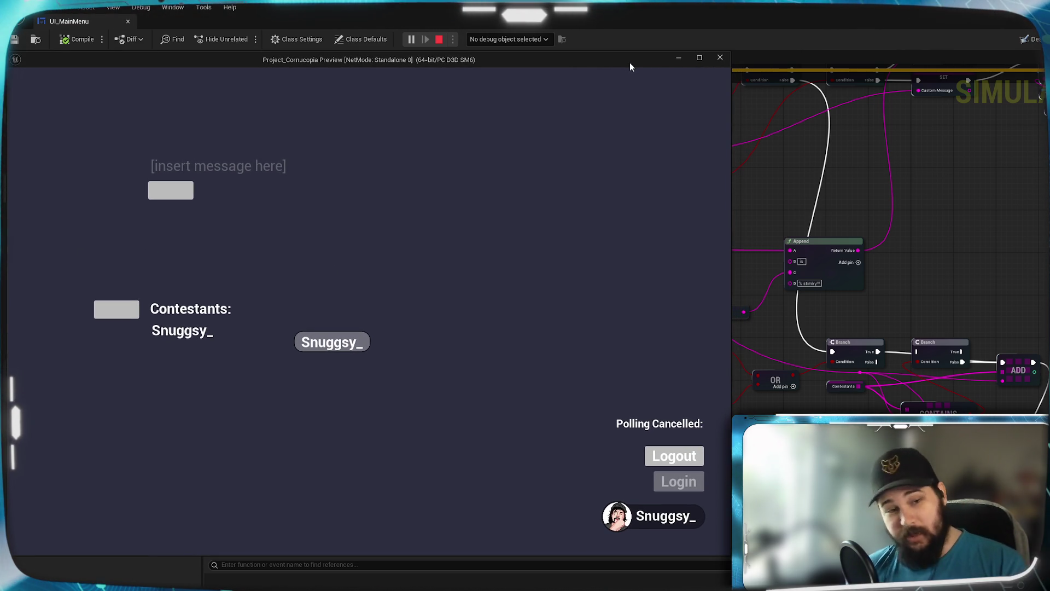